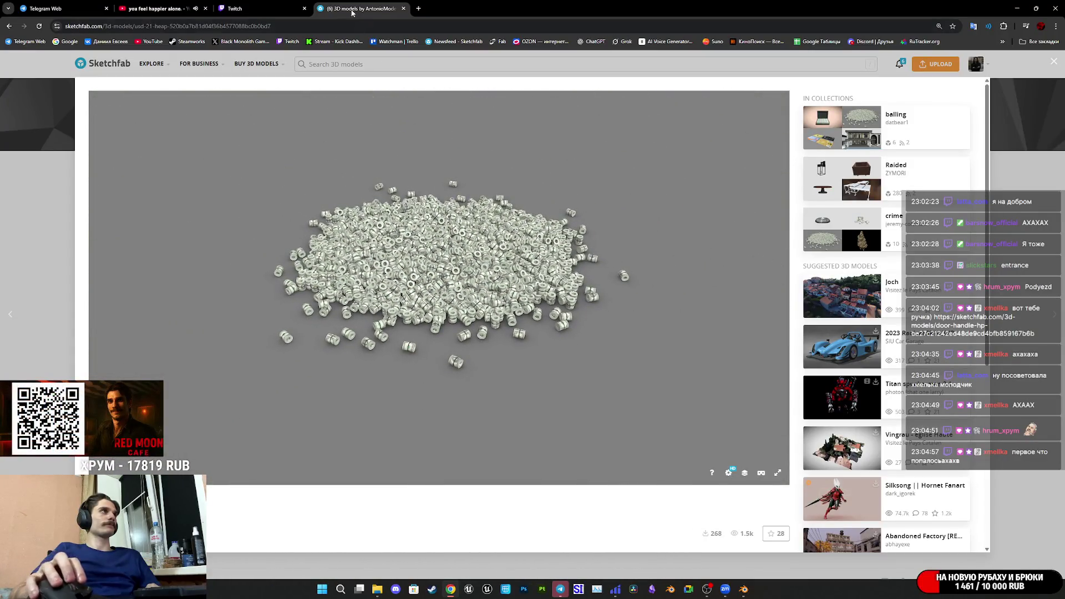
- Close the Sketchfab model tab and bring the Door_Asset_A Blender file to the front
{"action": "middle_click", "coordinate": [351, 10]}
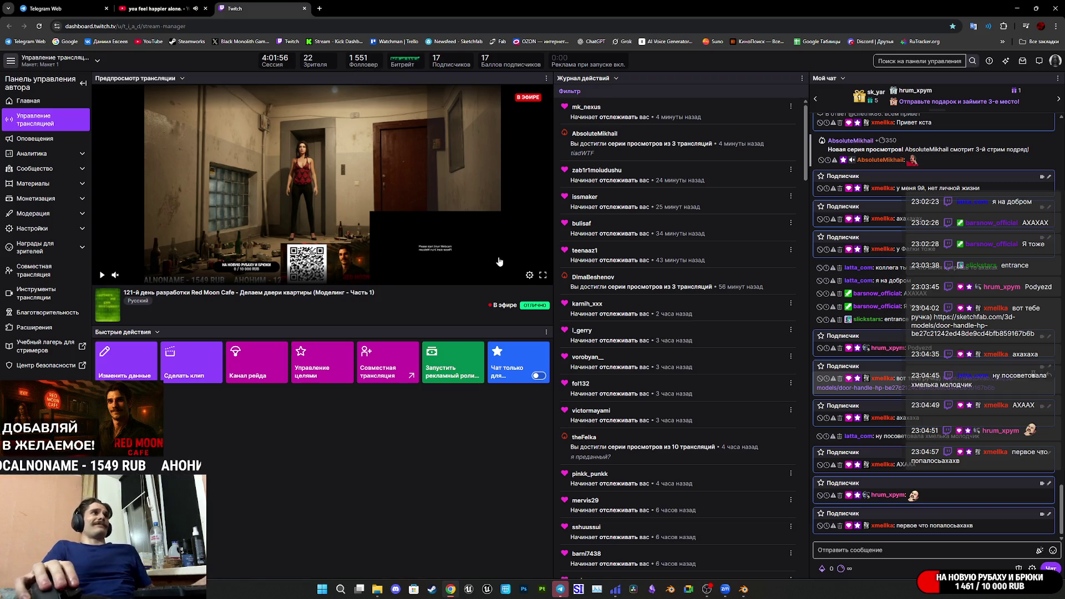
{"action": "mouse_move", "coordinate": [742, 593]}
{"action": "left_click", "coordinate": [750, 538]}
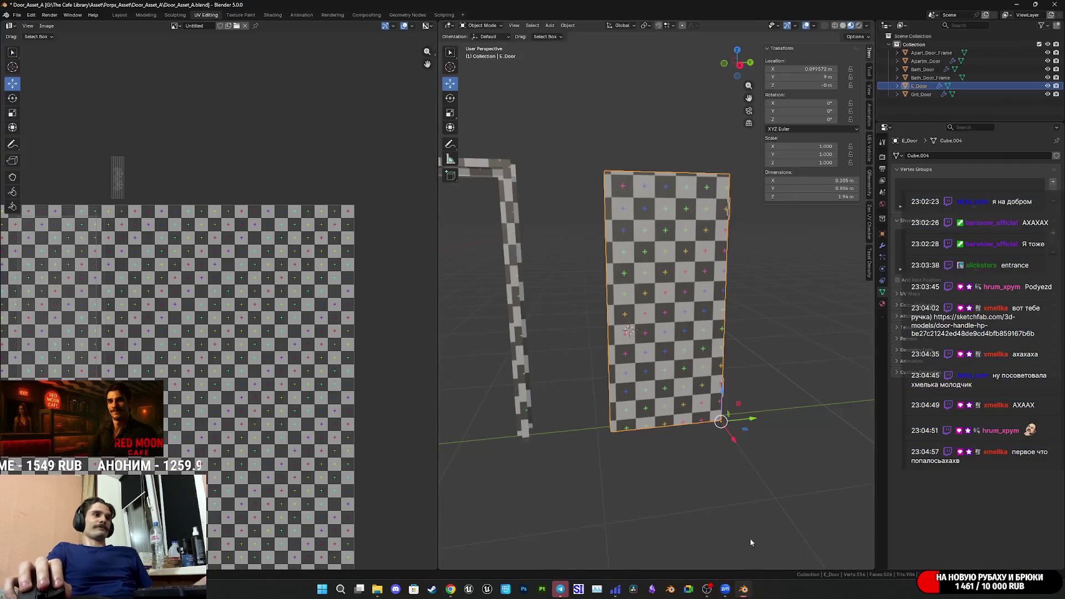
- Orbit around E_Door to check it beside its checker-textured frames, and save Door_Asset_A
{"action": "mouse_move", "coordinate": [733, 345]}
{"action": "middle_mouse_down"}
{"action": "mouse_move", "coordinate": [734, 353]}
{"action": "mouse_move", "coordinate": [691, 364]}
{"action": "mouse_move", "coordinate": [764, 355]}
{"action": "mouse_move", "coordinate": [612, 361]}
{"action": "mouse_move", "coordinate": [681, 387]}
{"action": "middle_mouse_up"}
{"action": "key", "text": "ctrl+s"}
{"action": "scroll", "coordinate": [693, 362], "scroll_direction": "up", "scroll_amount": 5}
{"action": "scroll", "coordinate": [698, 360], "scroll_direction": "down", "scroll_amount": 5}
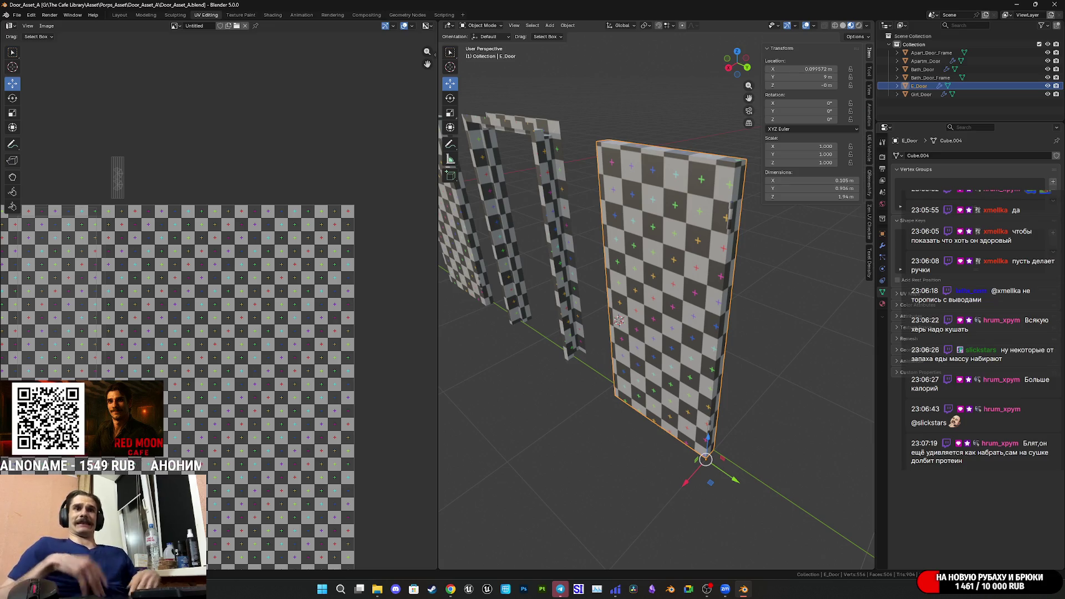
- Orbit around E_Door and save the door asset file
{"action": "scroll", "coordinate": [733, 407], "scroll_direction": "down", "scroll_amount": 5}
{"action": "scroll", "coordinate": [730, 406], "scroll_direction": "up", "scroll_amount": 3}
{"action": "mouse_move", "coordinate": [730, 406]}
{"action": "middle_mouse_down"}
{"action": "mouse_move", "coordinate": [756, 416]}
{"action": "mouse_move", "coordinate": [708, 386]}
{"action": "mouse_move", "coordinate": [716, 364]}
{"action": "mouse_move", "coordinate": [748, 363]}
{"action": "mouse_move", "coordinate": [705, 415]}
{"action": "mouse_move", "coordinate": [635, 401]}
{"action": "mouse_move", "coordinate": [684, 407]}
{"action": "mouse_move", "coordinate": [681, 397]}
{"action": "mouse_move", "coordinate": [768, 366]}
{"action": "mouse_move", "coordinate": [765, 352]}
{"action": "middle_mouse_up"}
{"action": "key", "text": "ctrl+s"}
{"action": "scroll", "coordinate": [704, 361], "scroll_direction": "up", "scroll_amount": 4}
{"action": "scroll", "coordinate": [635, 401], "scroll_direction": "up", "scroll_amount": 3}
{"action": "key", "text": "ctrl+s"}
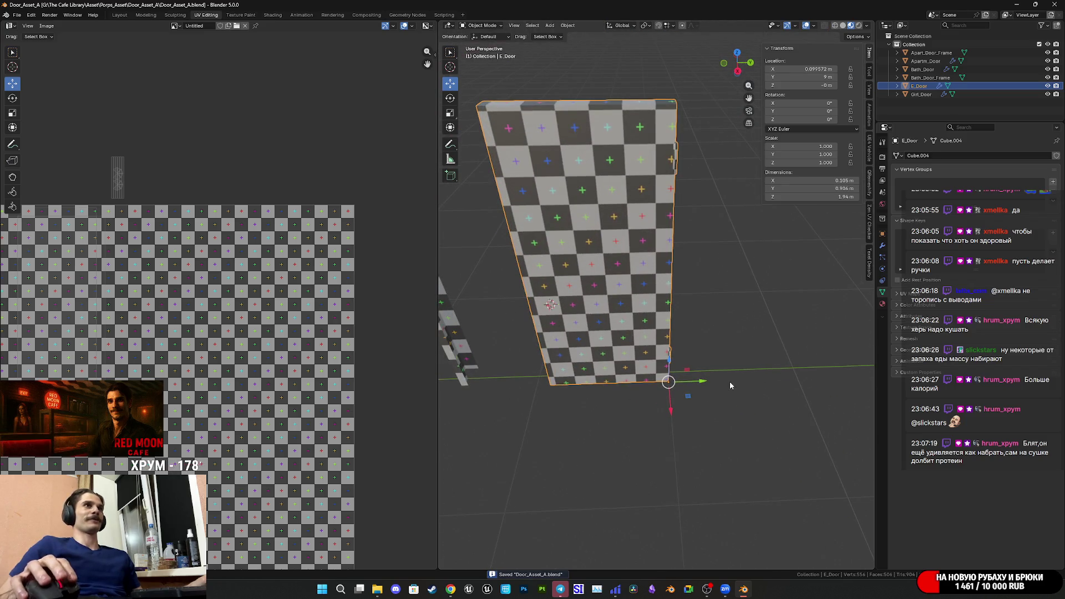
{"action": "scroll", "coordinate": [650, 348], "scroll_direction": "down", "scroll_amount": 10}
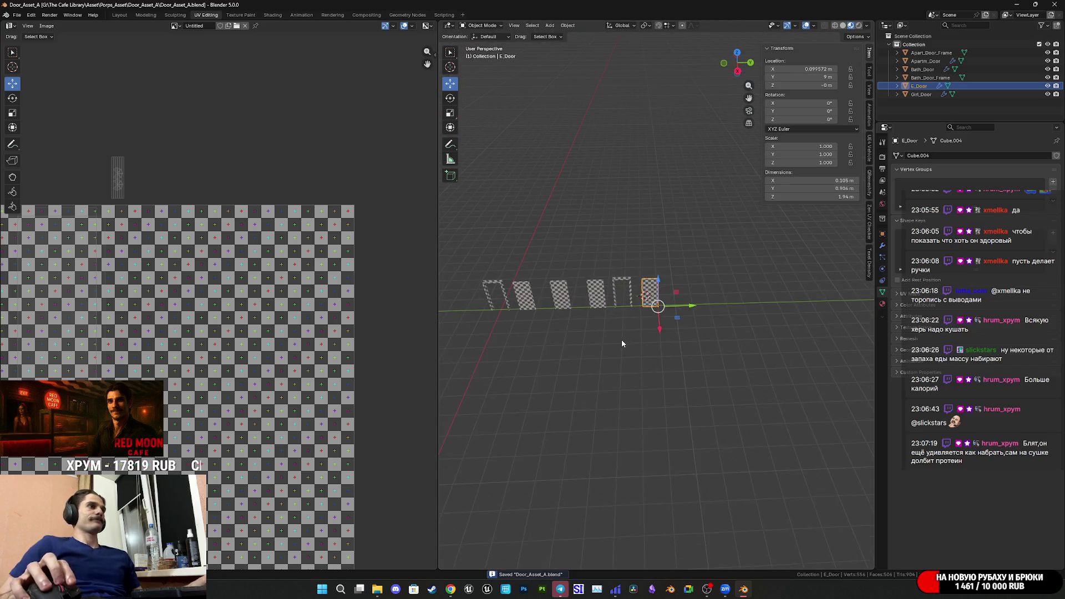
{"action": "scroll", "coordinate": [652, 341], "scroll_direction": "up", "scroll_amount": 2}
- Edit all door meshes together and select only E_Door's UV island with L
{"action": "key", "text": "Tab"}
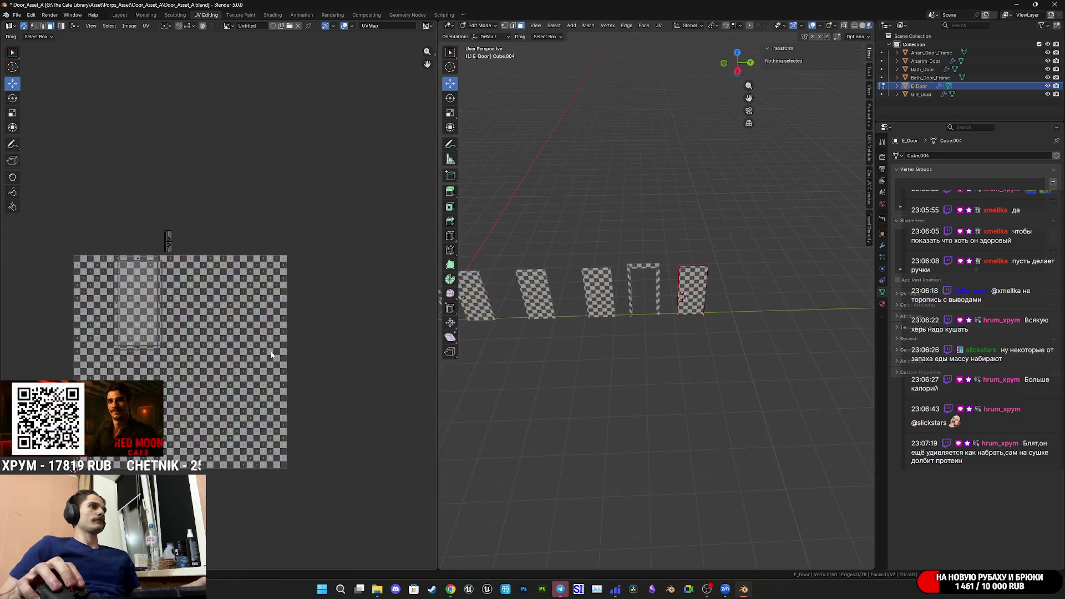
{"action": "scroll", "coordinate": [721, 340], "scroll_direction": "up", "scroll_amount": 4}
{"action": "key", "text": "l"}
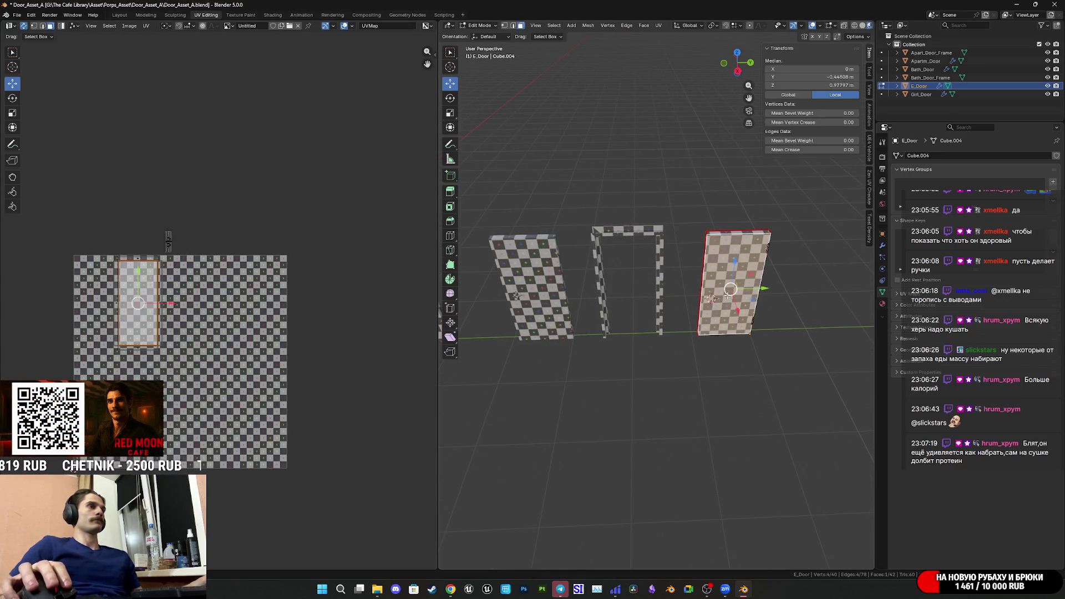
{"action": "middle_click_drag", "start_coordinate": [752, 321], "coordinate": [722, 335], "text": "shift"}
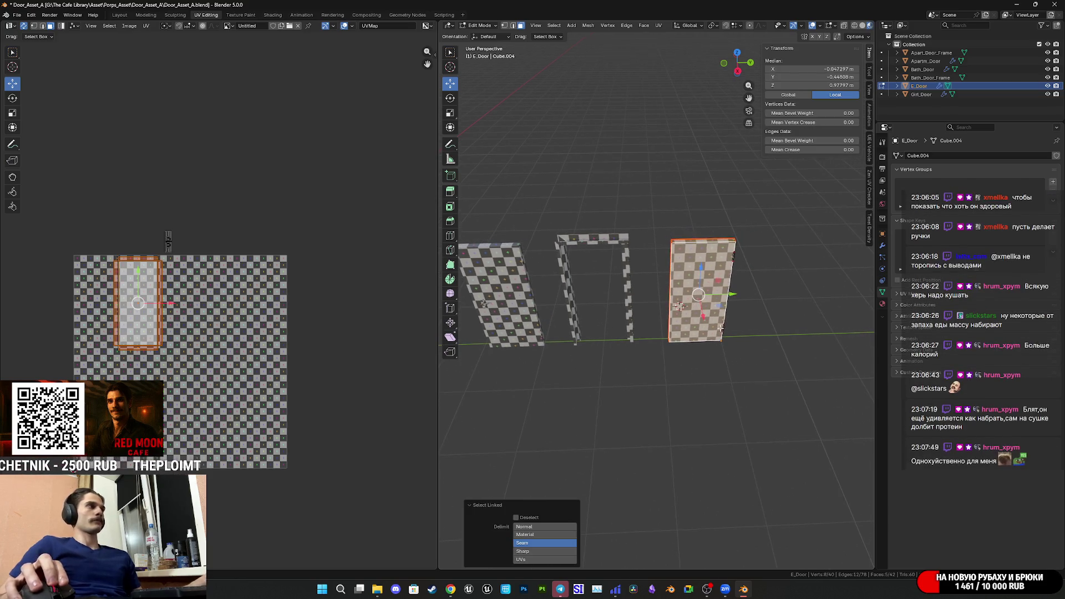
{"action": "key", "text": "Tab"}
{"action": "key", "text": "a"}
{"action": "key", "text": "Tab"}
{"action": "key", "text": "alt+a"}
{"action": "key", "text": "l"}
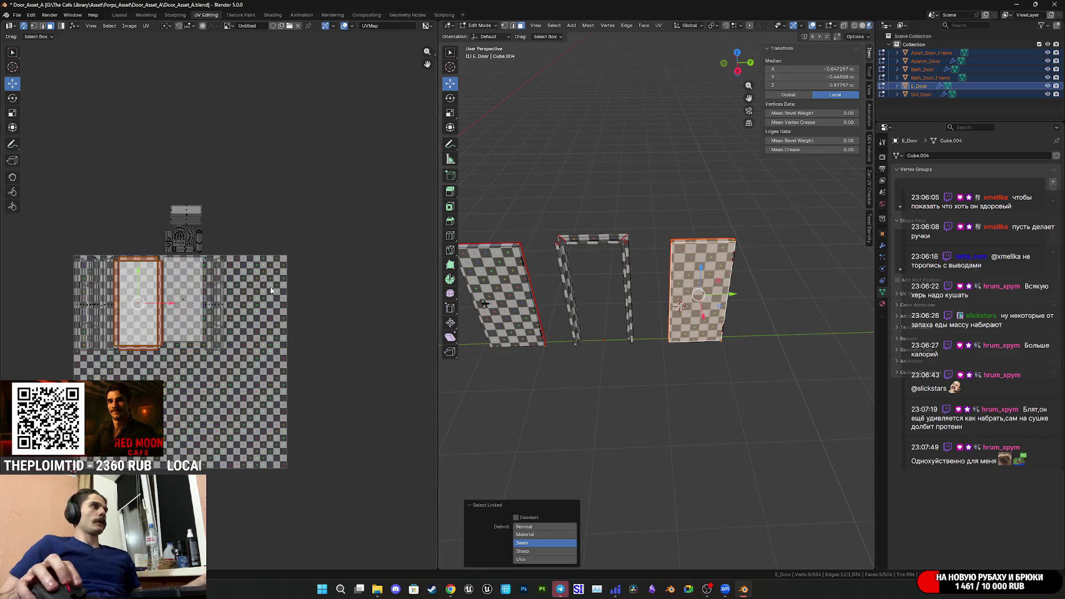
- Slide E_Door's UV island right of the other islands, nudging it slightly back left
{"action": "scroll", "coordinate": [693, 309], "scroll_direction": "up", "scroll_amount": 5}
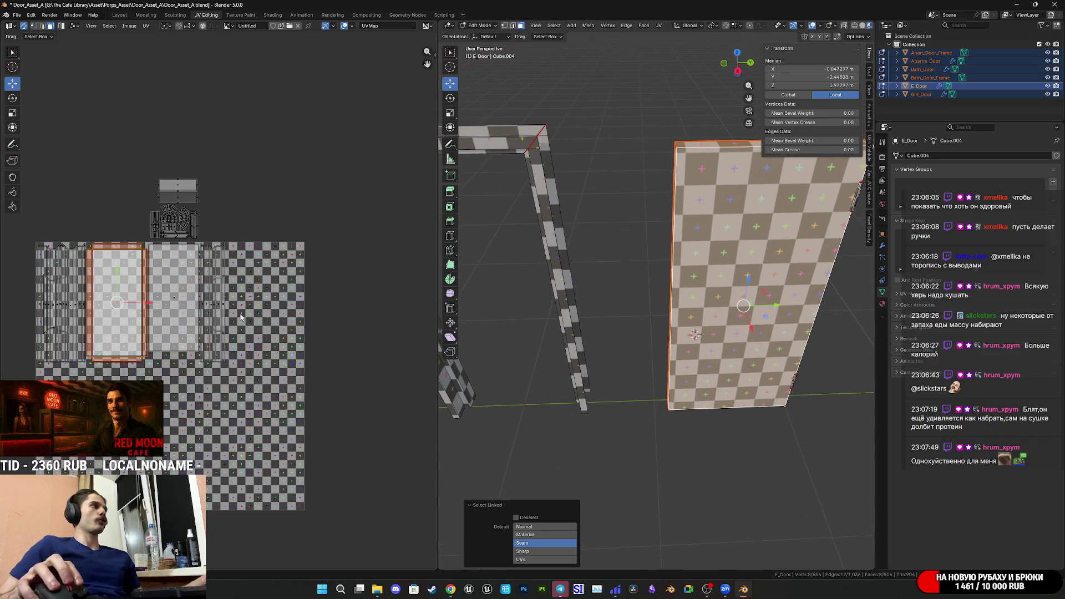
{"action": "left_click_drag", "start_coordinate": [142, 304], "coordinate": [283, 304]}
{"action": "scroll", "coordinate": [340, 327], "scroll_direction": "up", "scroll_amount": 5}
{"action": "middle_click_drag", "start_coordinate": [340, 327], "coordinate": [324, 336]}
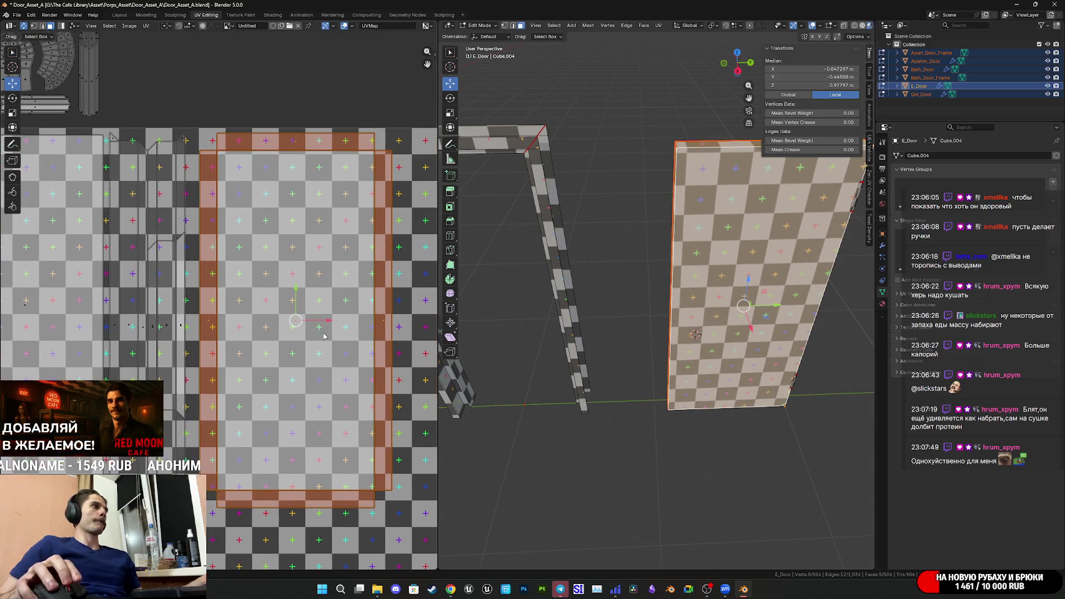
{"action": "left_click_drag", "start_coordinate": [327, 324], "coordinate": [315, 321]}
{"action": "scroll", "coordinate": [322, 344], "scroll_direction": "down", "scroll_amount": 4}
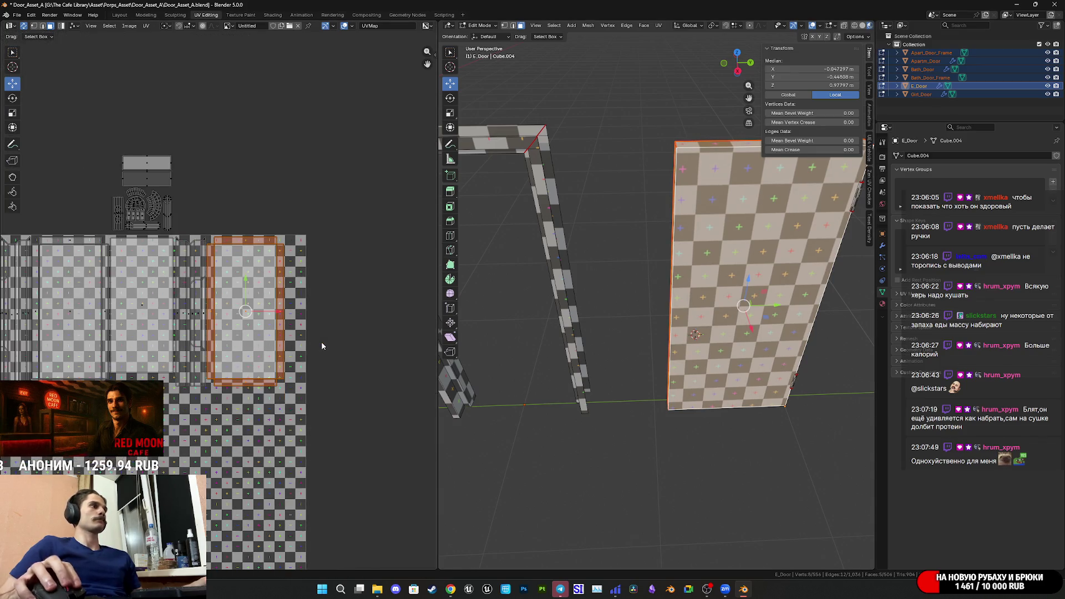
{"action": "middle_click_drag", "start_coordinate": [322, 346], "coordinate": [365, 333]}
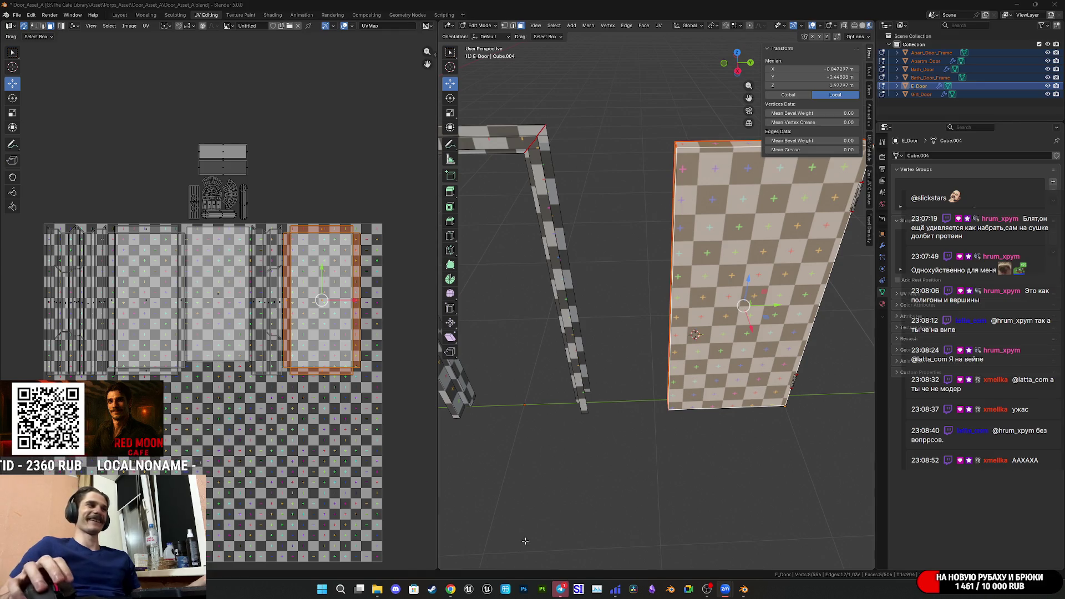
{"action": "mouse_move", "coordinate": [450, 589]}
{"action": "left_click", "coordinate": [444, 543]}
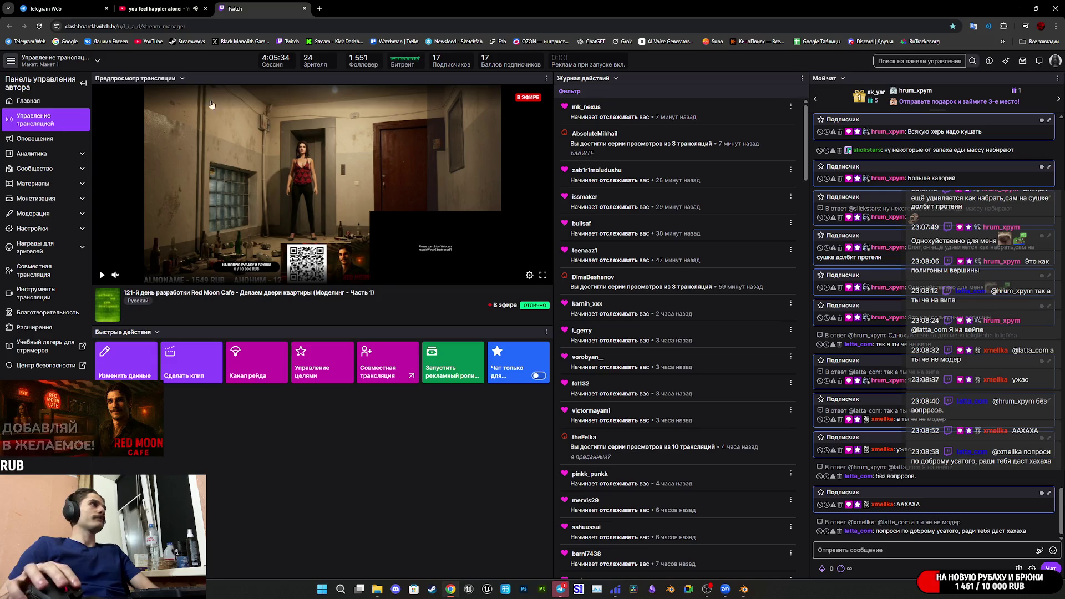
- Heart-react to the Telegram door video, view it full-size, then return to Blender
{"action": "key", "text": "ctrl+1"}
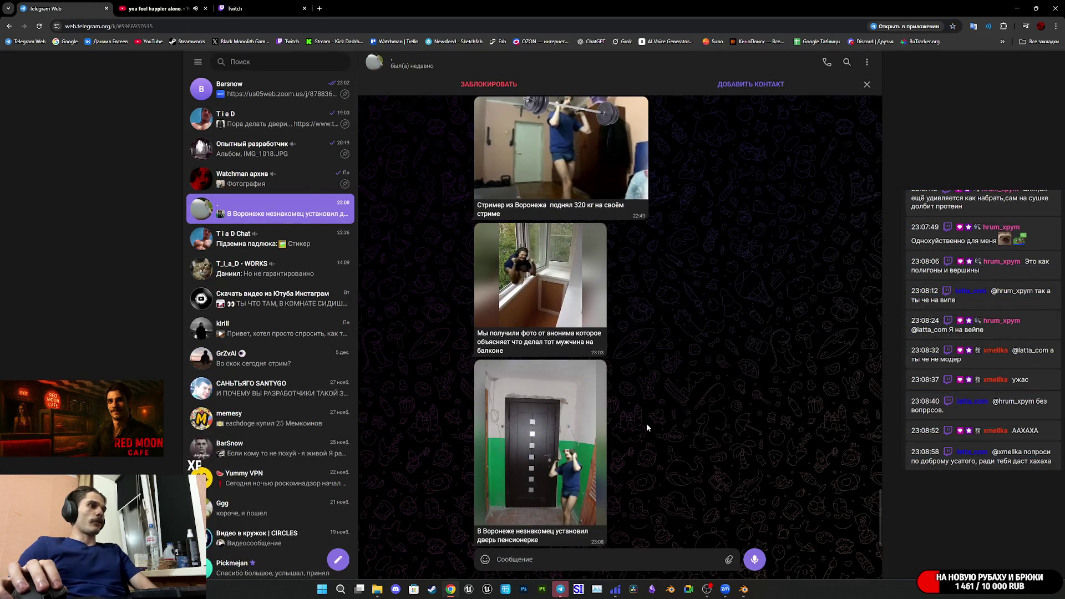
{"action": "double_click", "coordinate": [570, 424]}
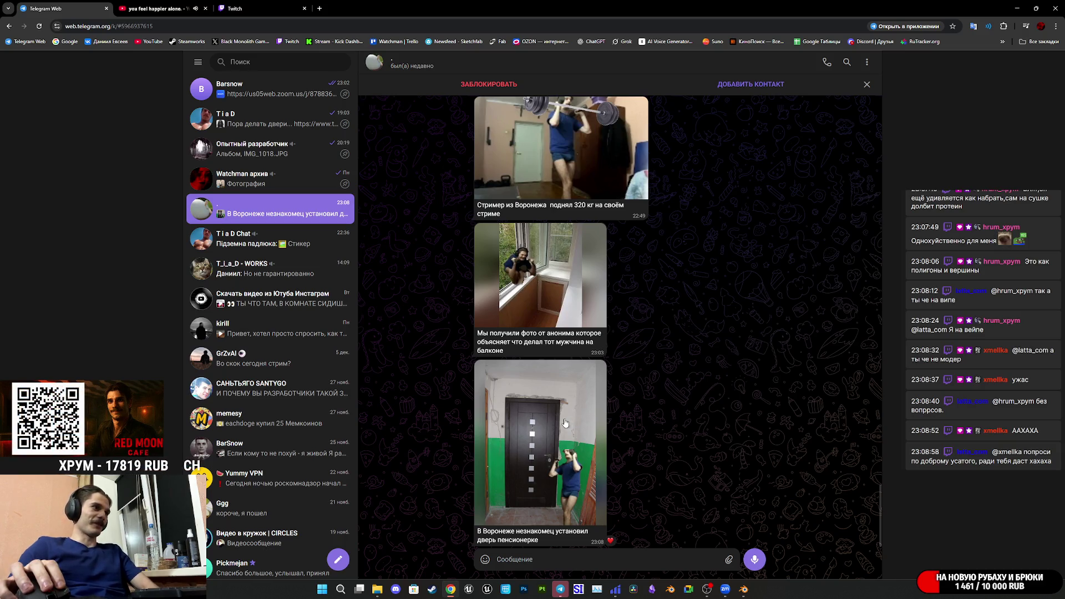
{"action": "left_click", "coordinate": [563, 423]}
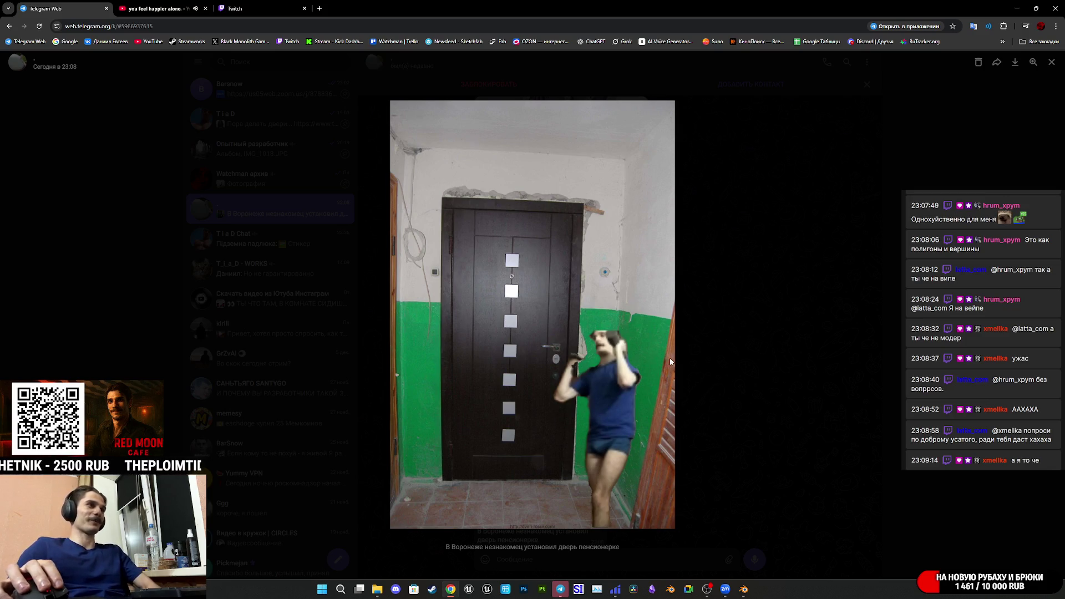
{"action": "left_click", "coordinate": [759, 321]}
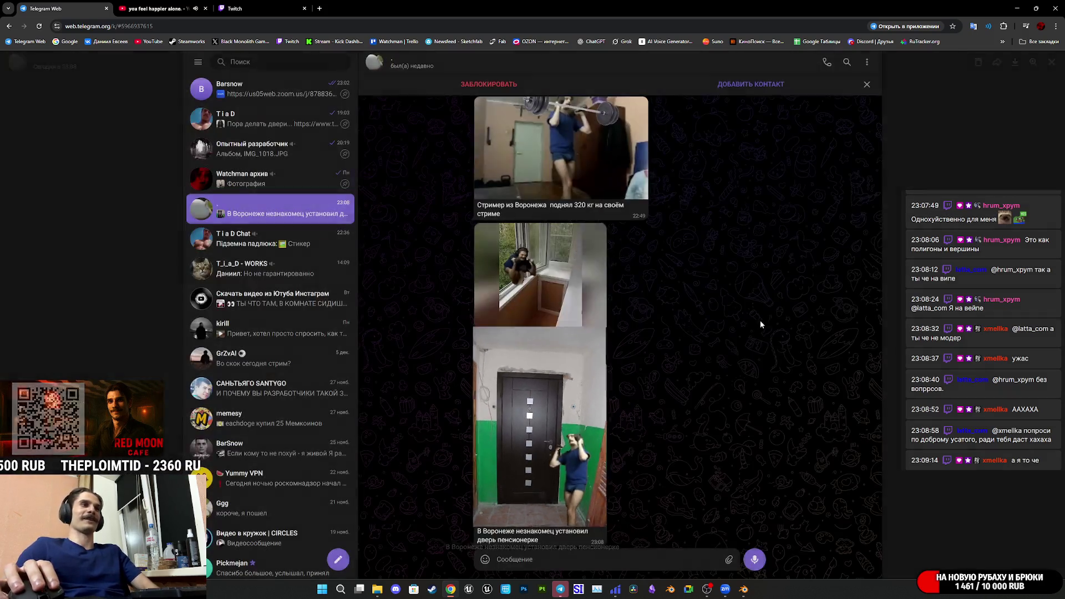
{"action": "left_click", "coordinate": [279, 4]}
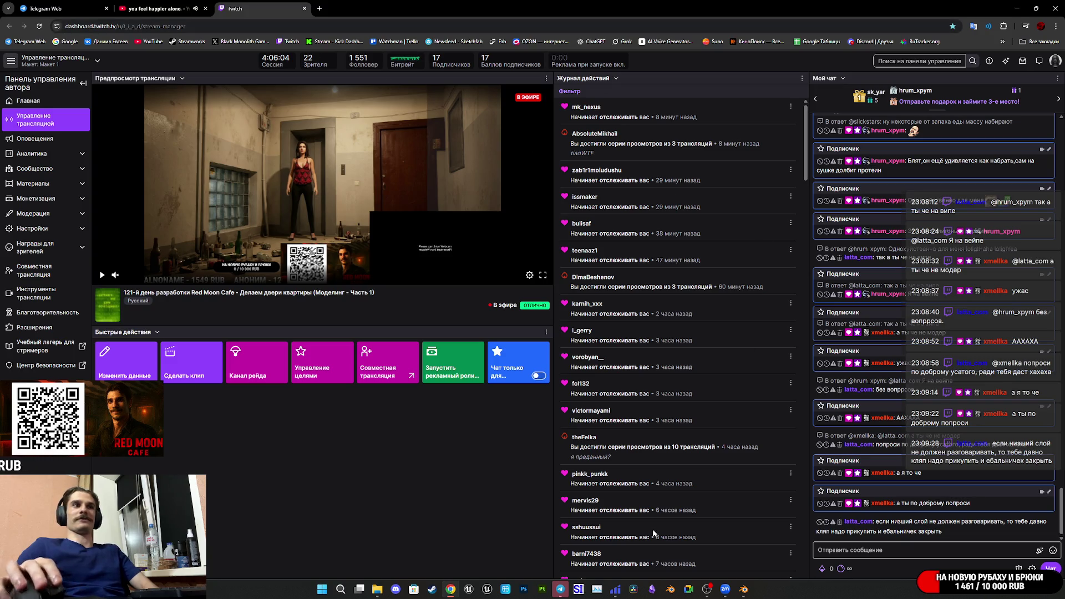
{"action": "left_click", "coordinate": [745, 589]}
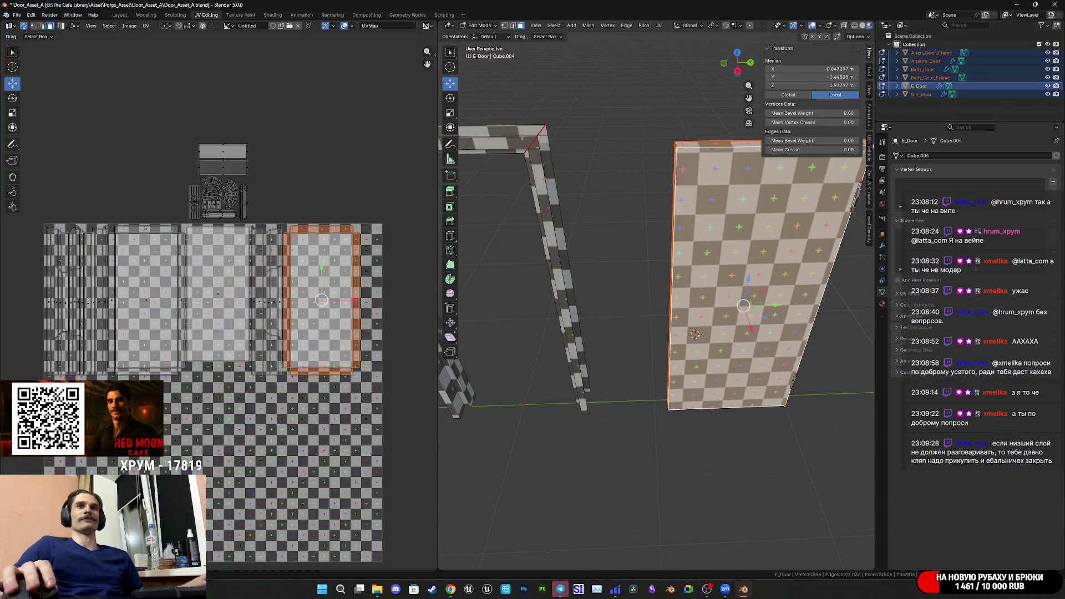
- Save the file and orbit around the door to see its side edge and other face
{"action": "scroll", "coordinate": [744, 378], "scroll_direction": "down", "scroll_amount": 4}
{"action": "key", "text": "ctrl+s"}
{"action": "scroll", "coordinate": [744, 379], "scroll_direction": "up", "scroll_amount": 6}
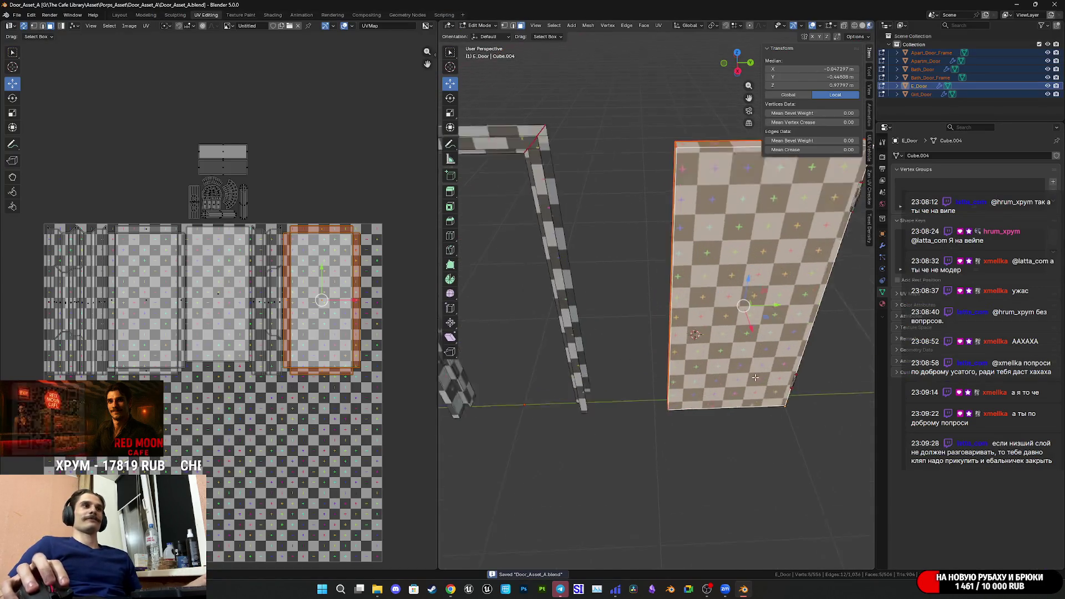
{"action": "middle_click_drag", "start_coordinate": [761, 392], "coordinate": [695, 377]}
{"action": "scroll", "coordinate": [695, 378], "scroll_direction": "down", "scroll_amount": 2}
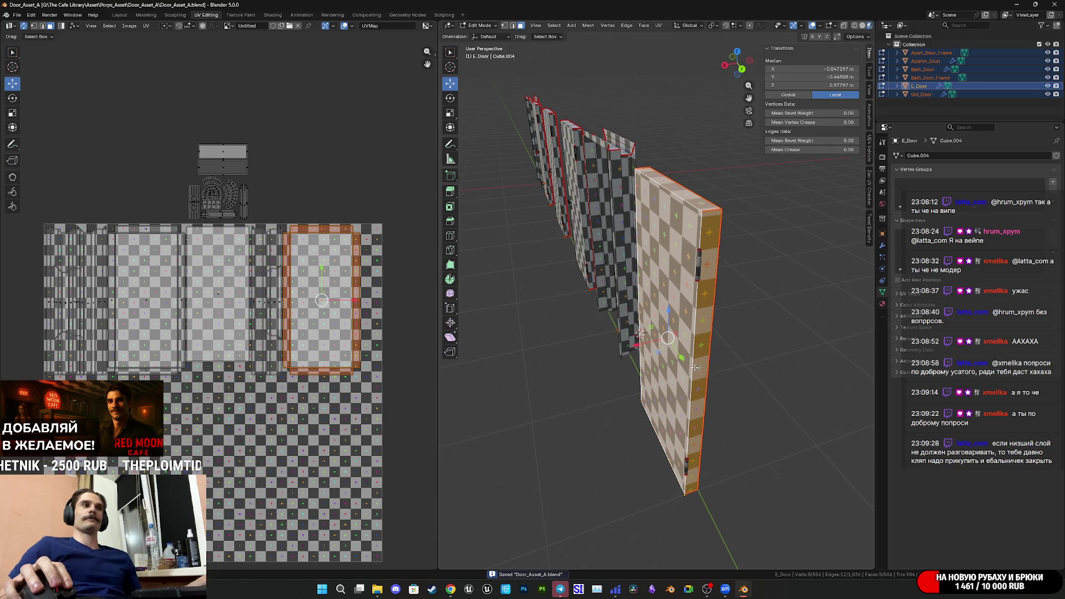
{"action": "middle_click_drag", "start_coordinate": [333, 342], "coordinate": [301, 352]}
{"action": "middle_click_drag", "start_coordinate": [724, 372], "coordinate": [610, 372]}
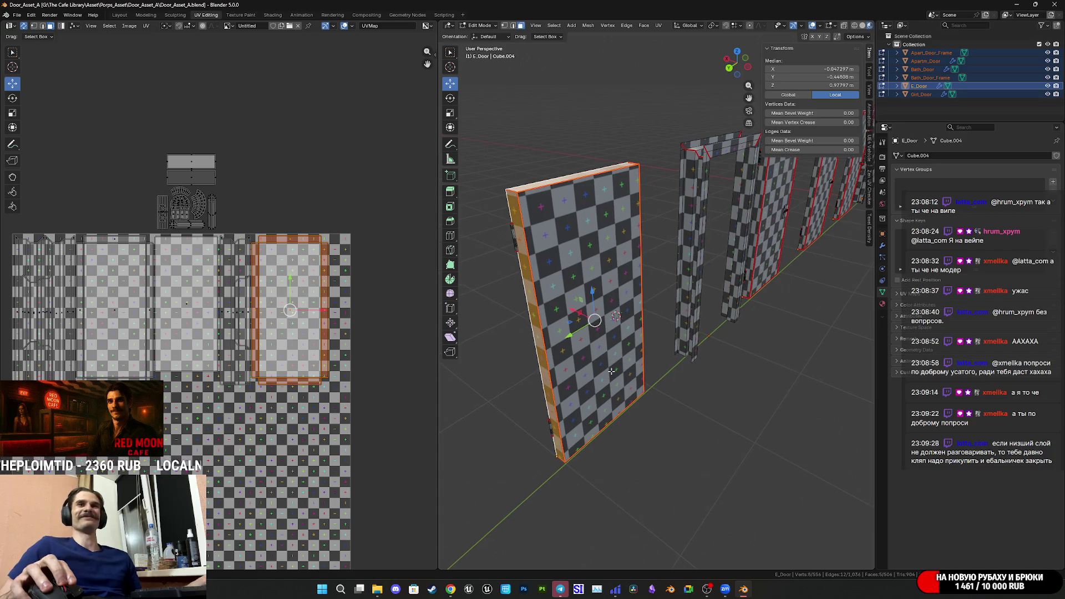
- Place the door's face UV islands at X 0.821 via the N sidebar and select the top strip island
{"action": "left_click", "coordinate": [609, 354]}
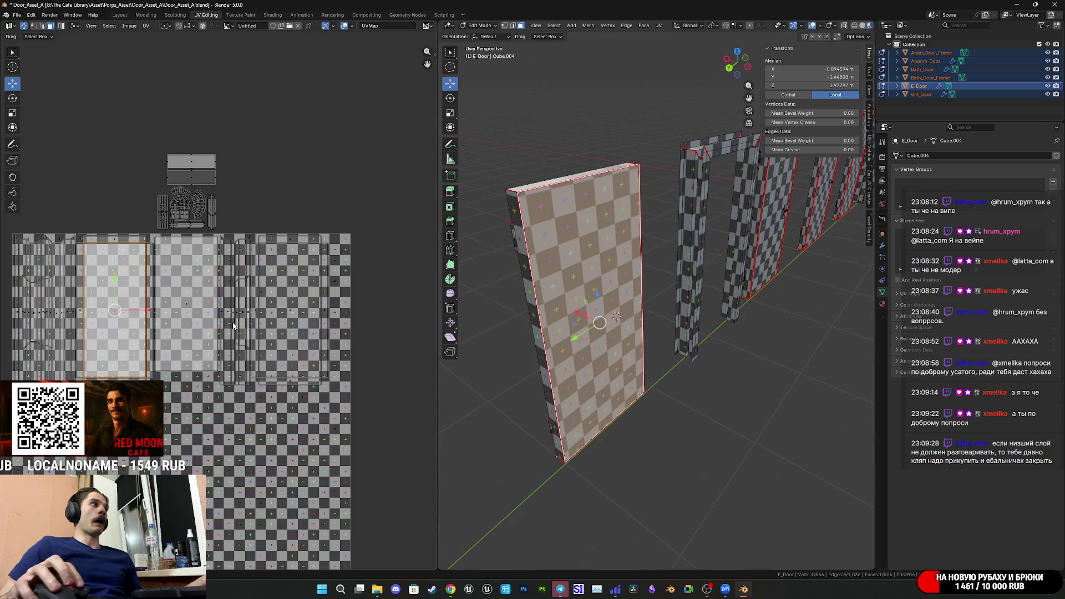
{"action": "left_click", "coordinate": [289, 320]}
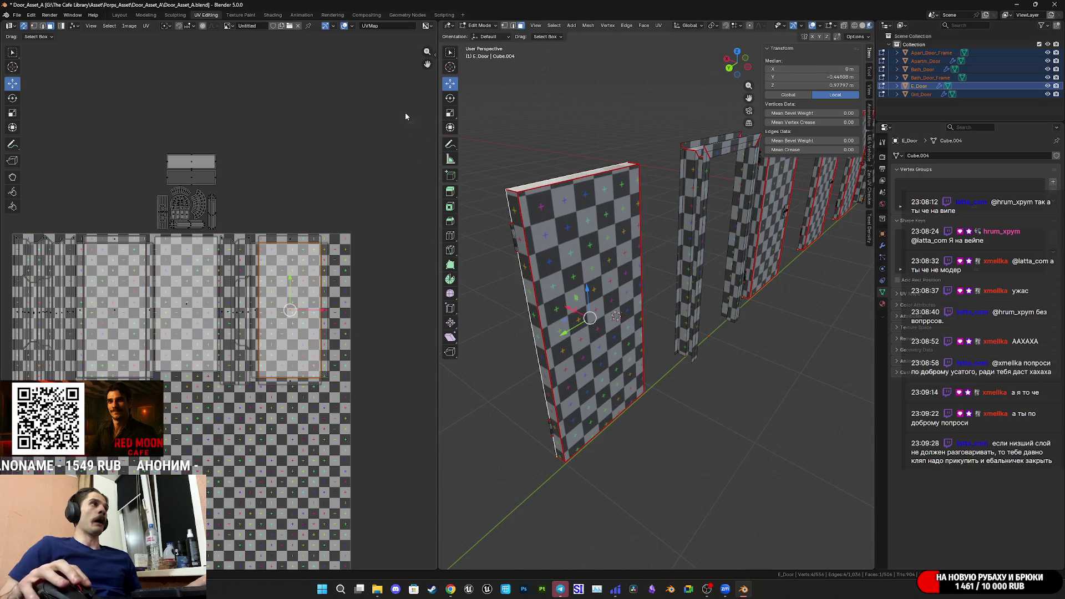
{"action": "key", "text": "n"}
{"action": "left_click", "coordinate": [360, 61]}
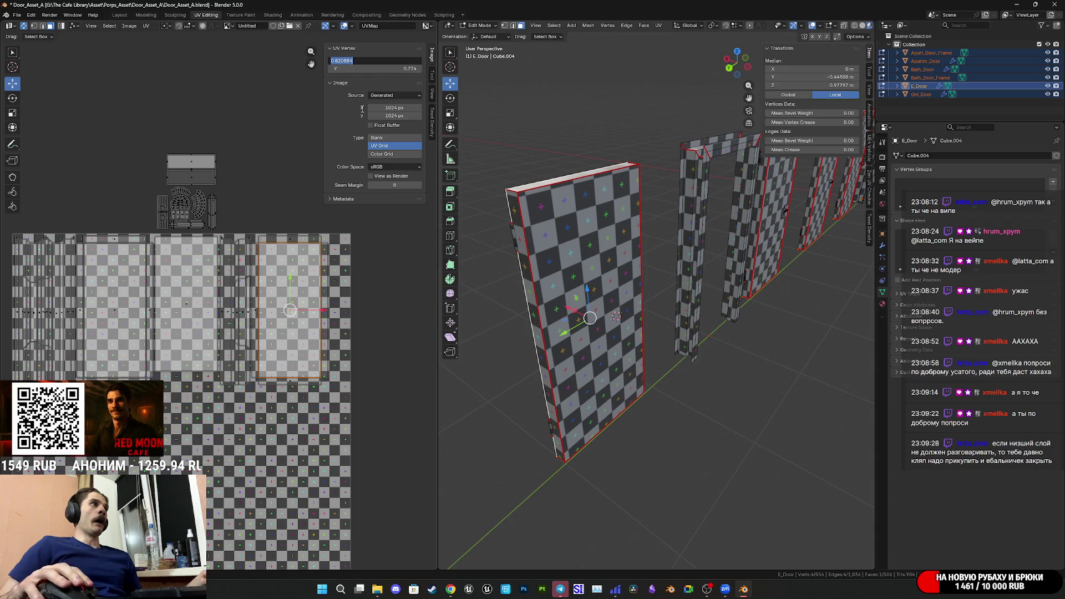
{"action": "key", "text": "Return"}
{"action": "left_click", "coordinate": [598, 317]}
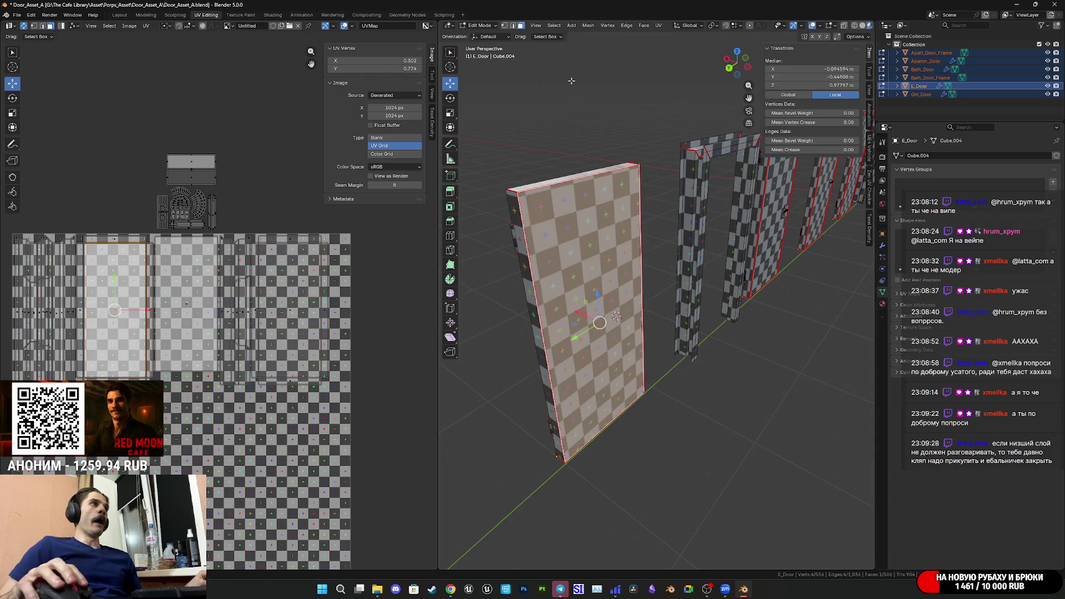
{"action": "left_click", "coordinate": [406, 62]}
{"action": "key", "text": "Return"}
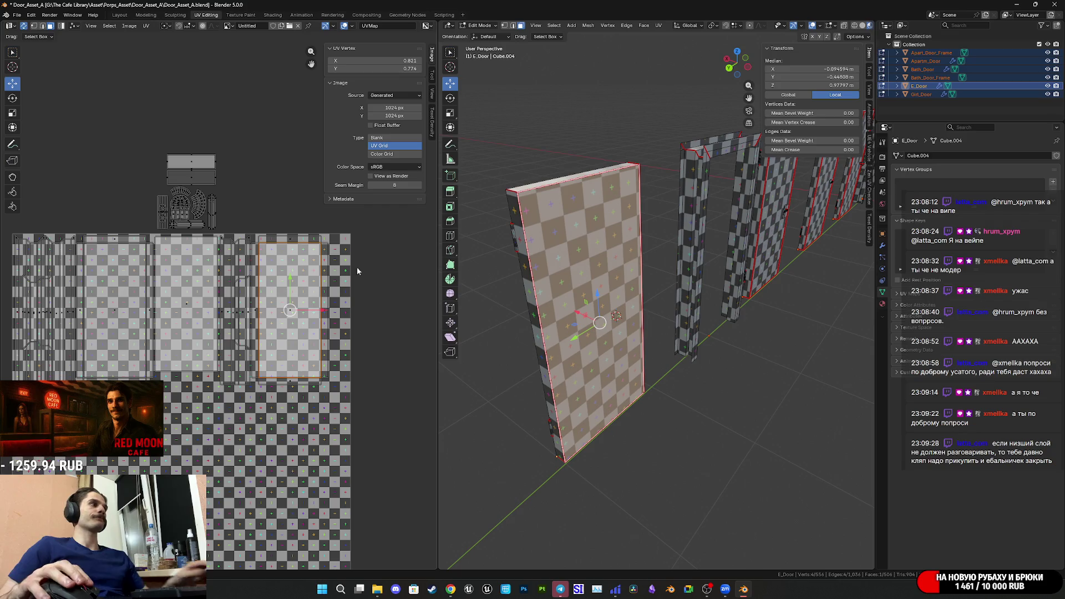
{"action": "middle_click_drag", "start_coordinate": [697, 364], "coordinate": [713, 359]}
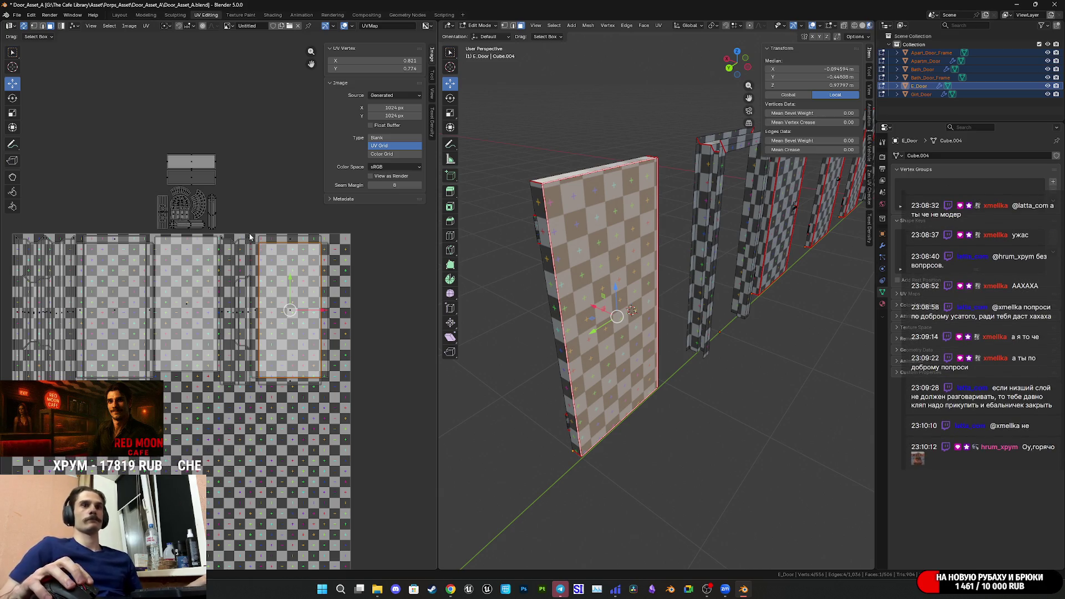
{"action": "scroll", "coordinate": [192, 248], "scroll_direction": "up", "scroll_amount": 4}
{"action": "left_click", "coordinate": [111, 125]}
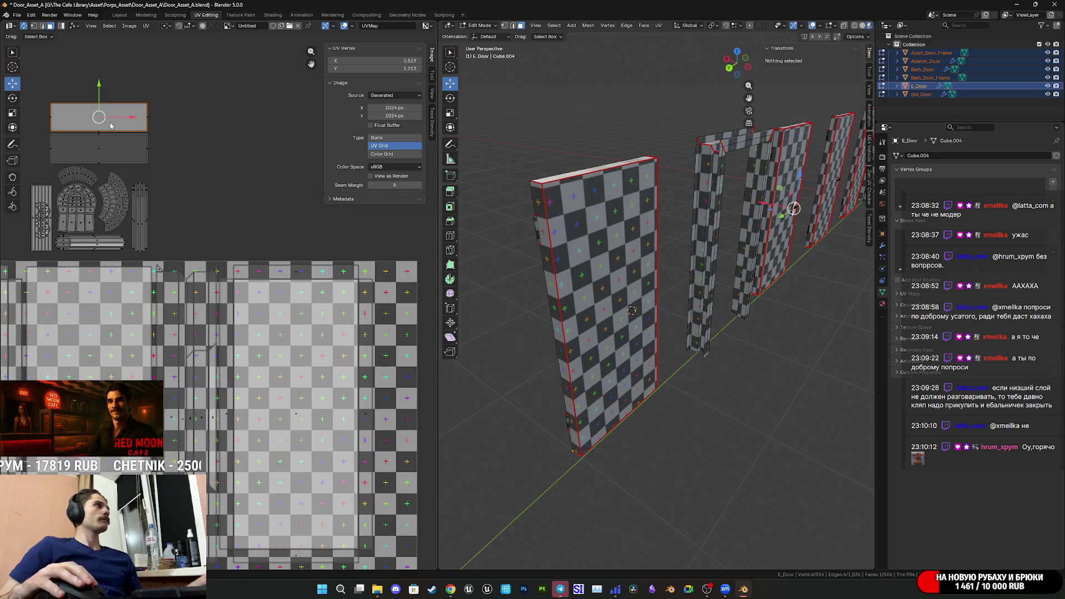
- Rotate both strip islands 90° upright and place them at the door panels' right edge
{"action": "left_click", "coordinate": [108, 148], "text": "shift"}
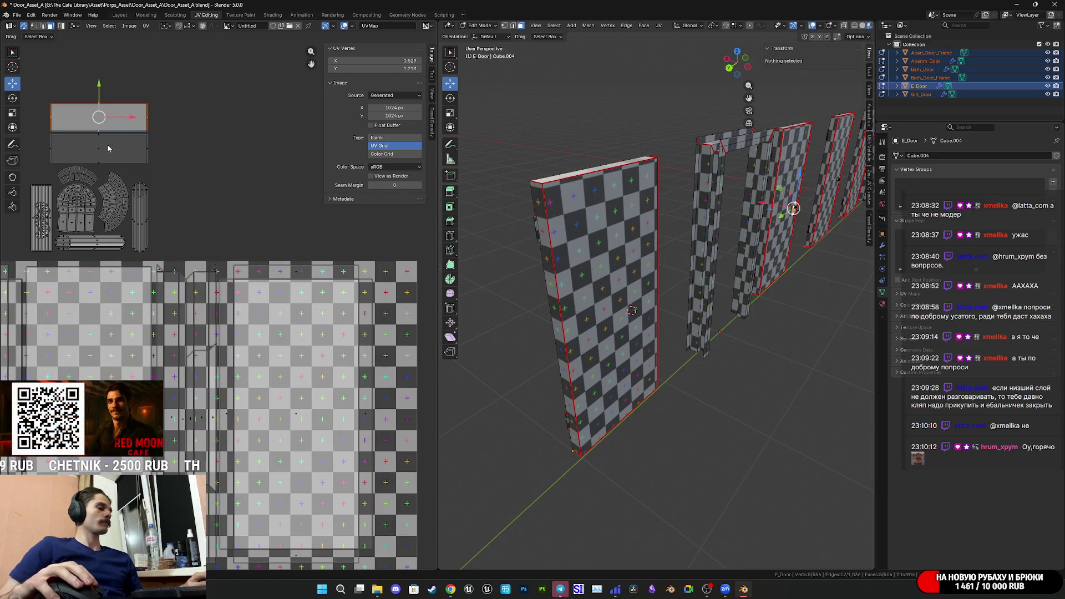
{"action": "left_click", "coordinate": [108, 148], "text": "shift"}
{"action": "key", "text": "r"}
{"action": "left_click", "coordinate": [65, 297]}
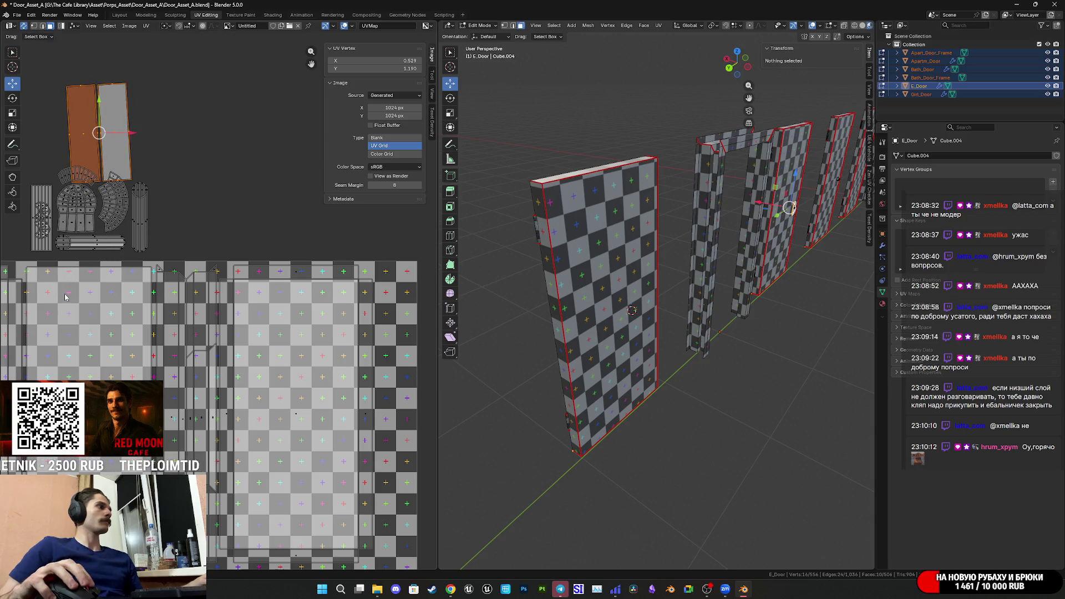
{"action": "key", "text": "r"}
{"action": "key", "text": "g"}
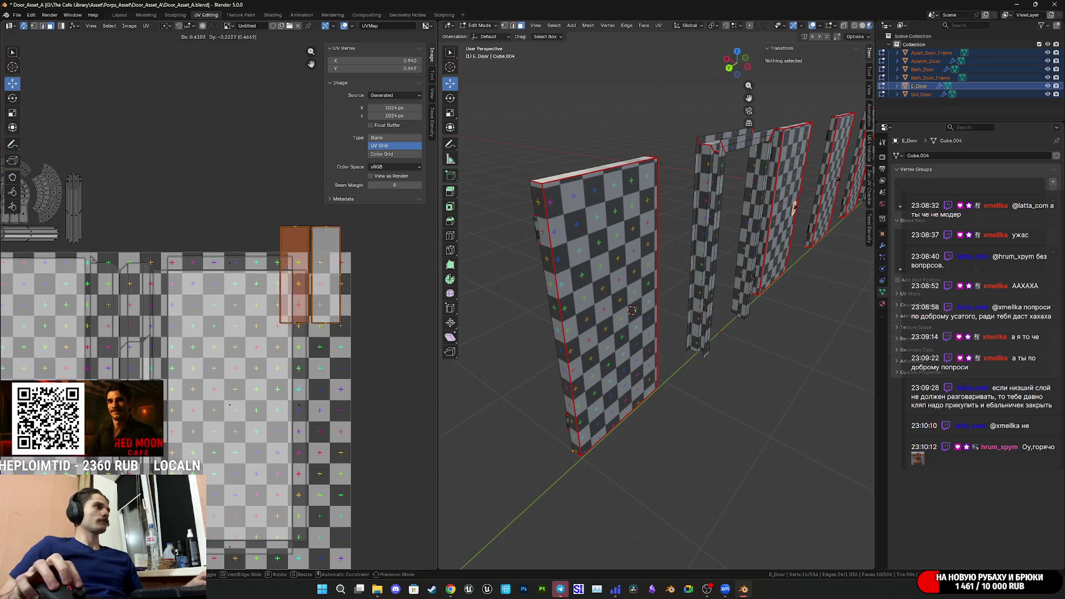
{"action": "left_click", "coordinate": [244, 384]}
{"action": "scroll", "coordinate": [244, 384], "scroll_direction": "up", "scroll_amount": 4}
{"action": "key", "text": "g"}
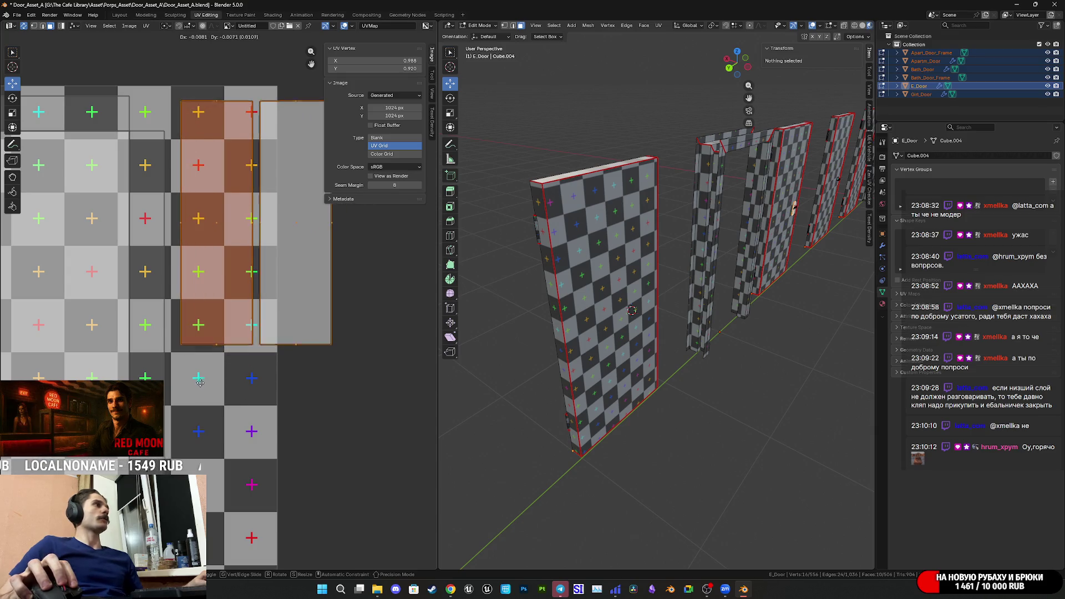
{"action": "left_click", "coordinate": [244, 367]}
{"action": "scroll", "coordinate": [244, 366], "scroll_direction": "down", "scroll_amount": 2}
- Move the right-hand strip island below its neighbouring strip
{"action": "left_click", "coordinate": [274, 288]}
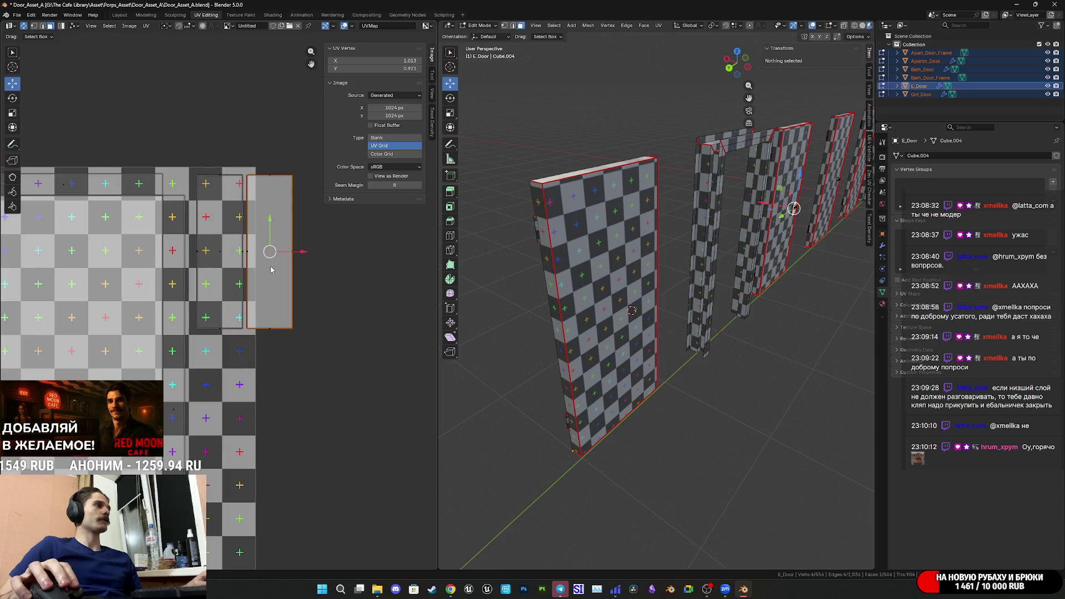
{"action": "middle_click_drag", "start_coordinate": [328, 301], "coordinate": [309, 234]}
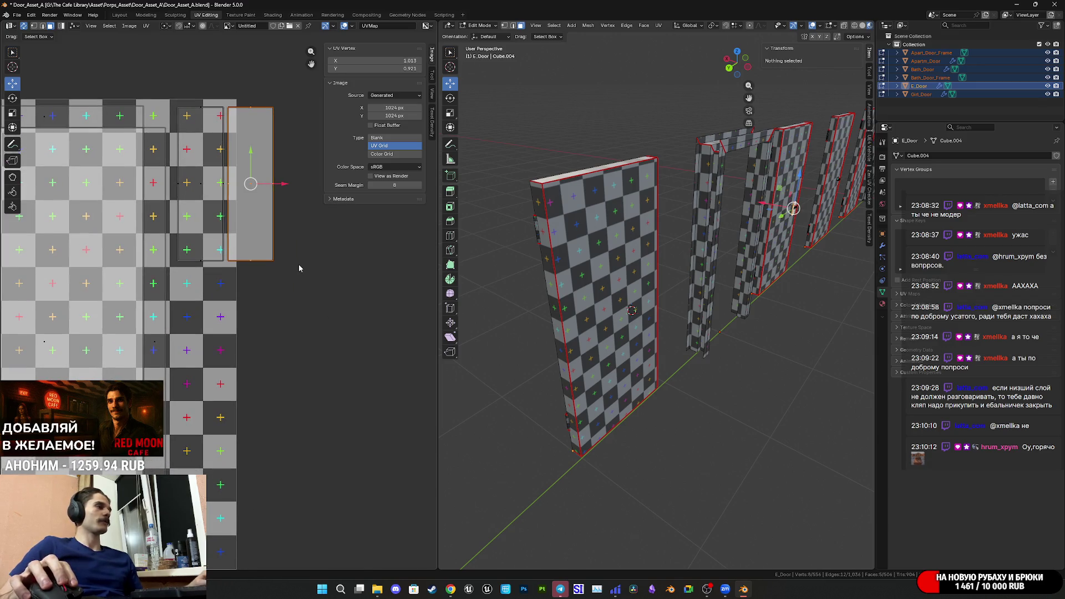
{"action": "key", "text": "g"}
{"action": "left_click", "coordinate": [247, 427]}
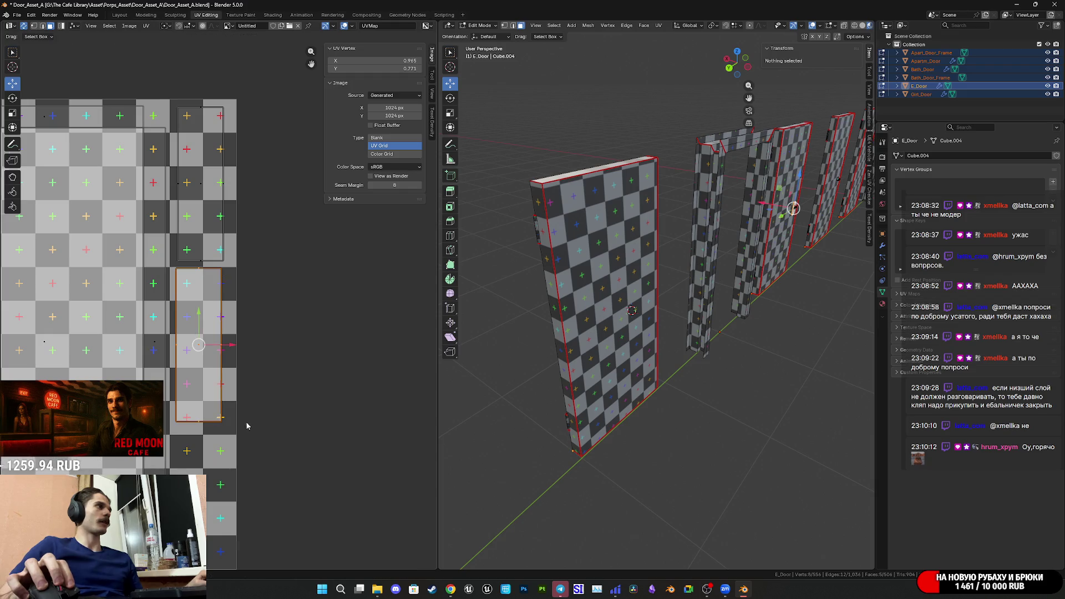
{"action": "scroll", "coordinate": [274, 398], "scroll_direction": "up", "scroll_amount": 5}
{"action": "key", "text": "g"}
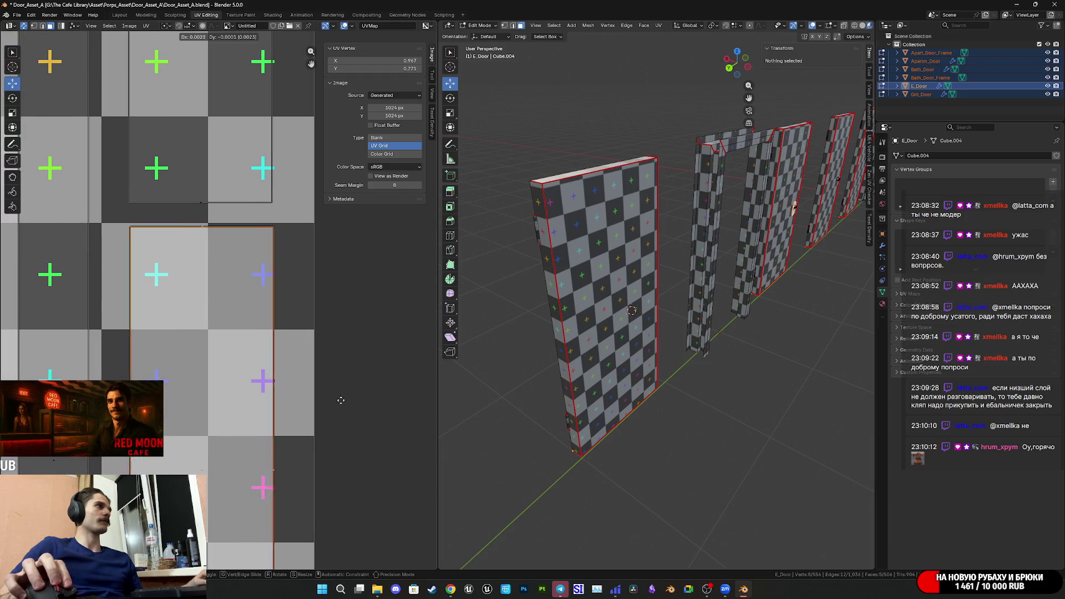
{"action": "left_click", "coordinate": [358, 402]}
- Select the whole island above the moved strip and slide it slightly right
{"action": "mouse_move", "coordinate": [357, 402]}
{"action": "middle_mouse_down"}
{"action": "mouse_move", "coordinate": [357, 455]}
{"action": "mouse_move", "coordinate": [385, 444]}
{"action": "middle_mouse_up"}
{"action": "left_click", "coordinate": [236, 142]}
{"action": "key", "text": "l"}
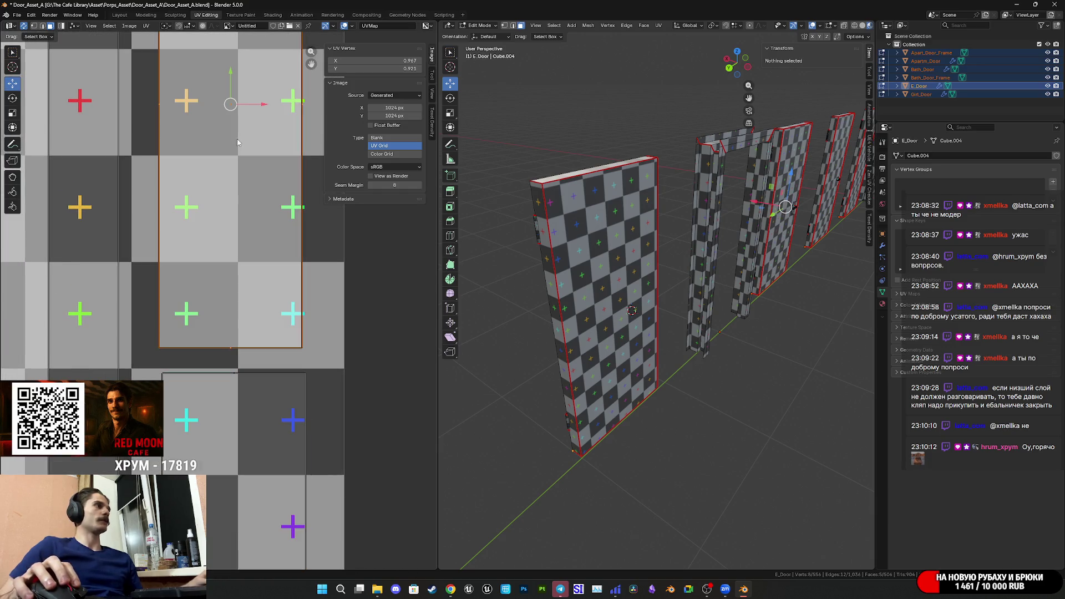
{"action": "middle_click_drag", "start_coordinate": [251, 155], "coordinate": [254, 213]}
{"action": "left_click_drag", "start_coordinate": [256, 196], "coordinate": [262, 217]}
{"action": "scroll", "coordinate": [269, 275], "scroll_direction": "down", "scroll_amount": 5}
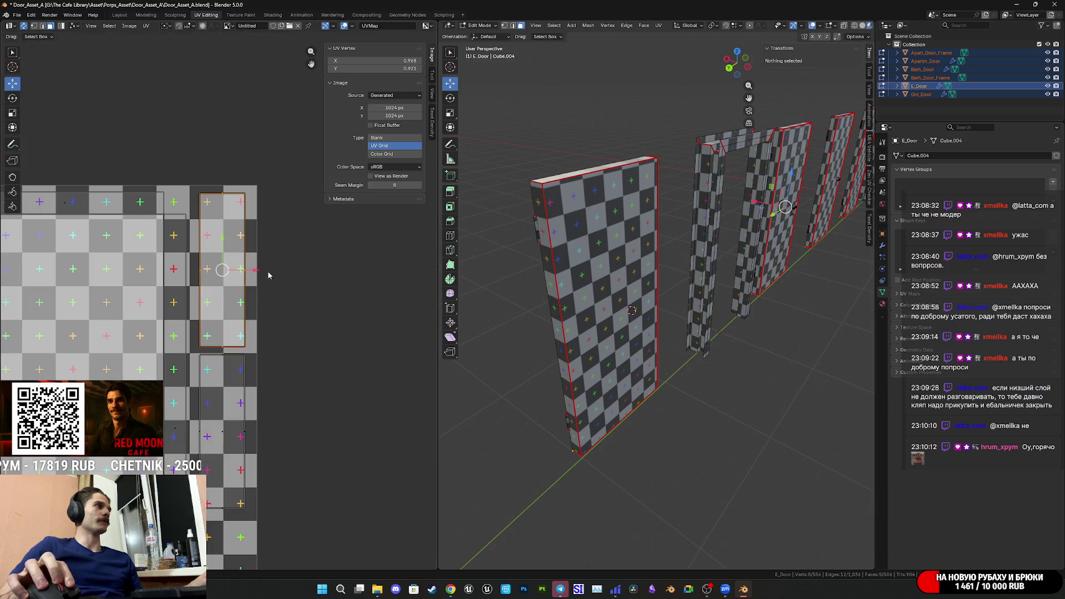
{"action": "scroll", "coordinate": [181, 340], "scroll_direction": "down", "scroll_amount": 4}
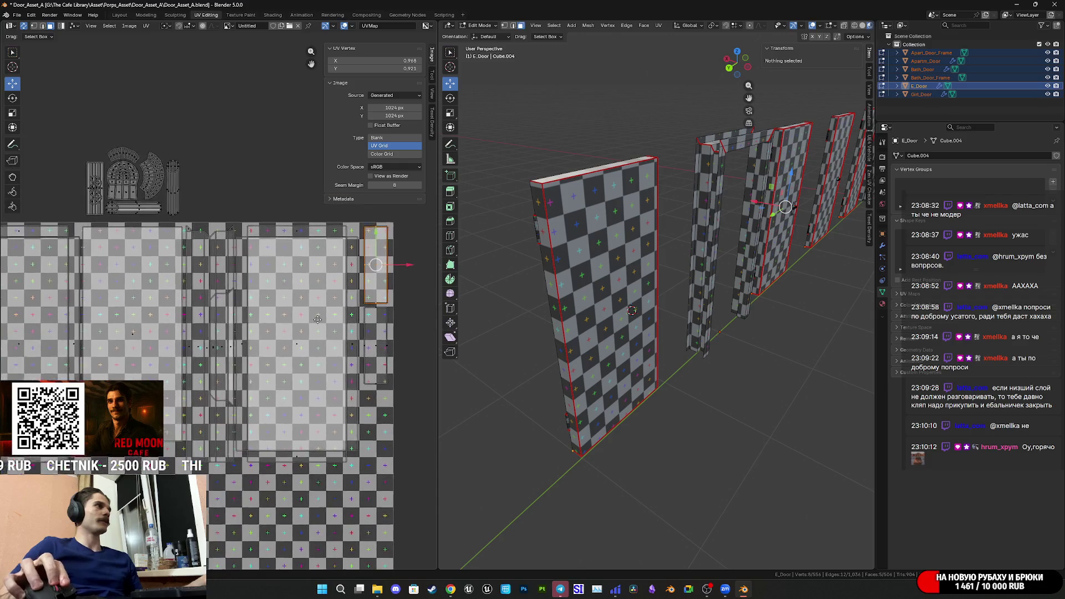
- Select the narrow upright island and place it beside the door panels
{"action": "left_click_drag", "start_coordinate": [382, 268], "coordinate": [176, 183]}
{"action": "scroll", "coordinate": [222, 340], "scroll_direction": "up", "scroll_amount": 4}
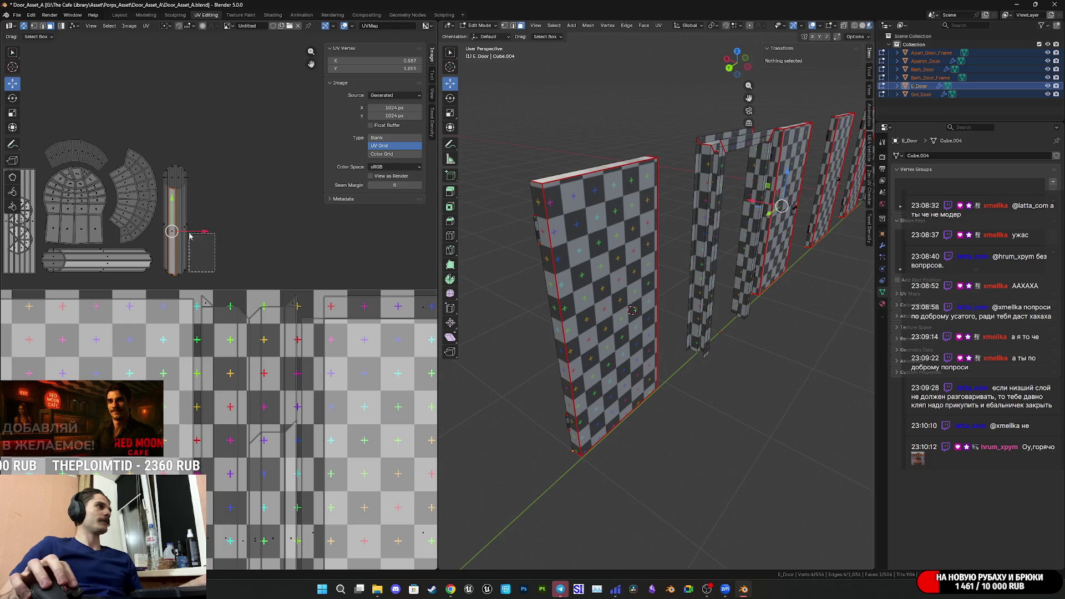
{"action": "key", "text": "l"}
{"action": "key", "text": "l"}
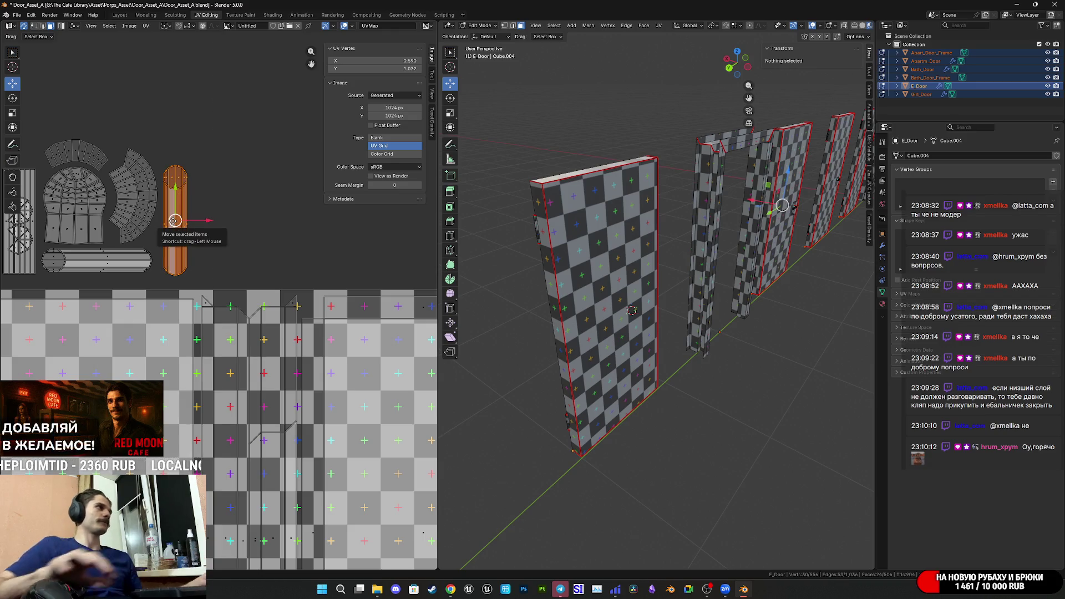
{"action": "scroll", "coordinate": [194, 232], "scroll_direction": "down", "scroll_amount": 2}
{"action": "middle_click_drag", "start_coordinate": [224, 278], "coordinate": [72, 155]}
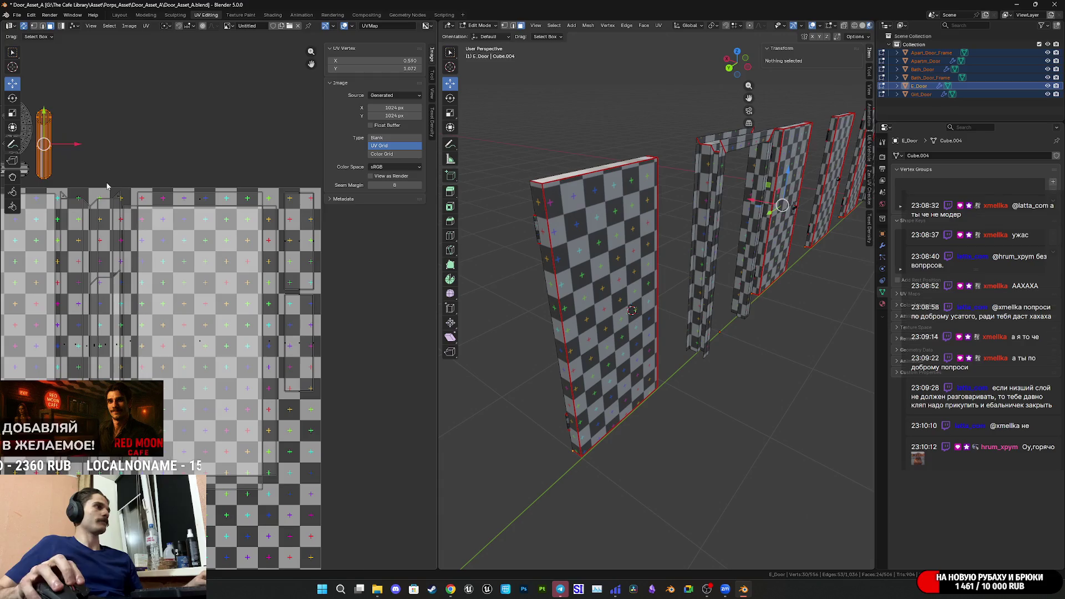
{"action": "key", "text": "g"}
{"action": "left_click", "coordinate": [357, 476]}
{"action": "scroll", "coordinate": [275, 354], "scroll_direction": "up", "scroll_amount": 6}
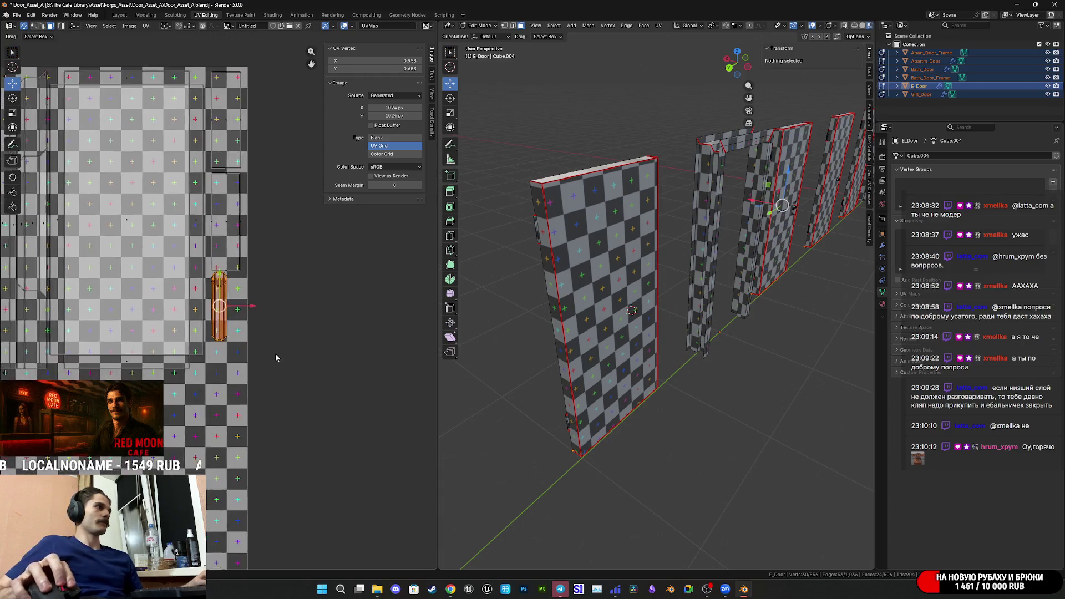
{"action": "key", "text": "g"}
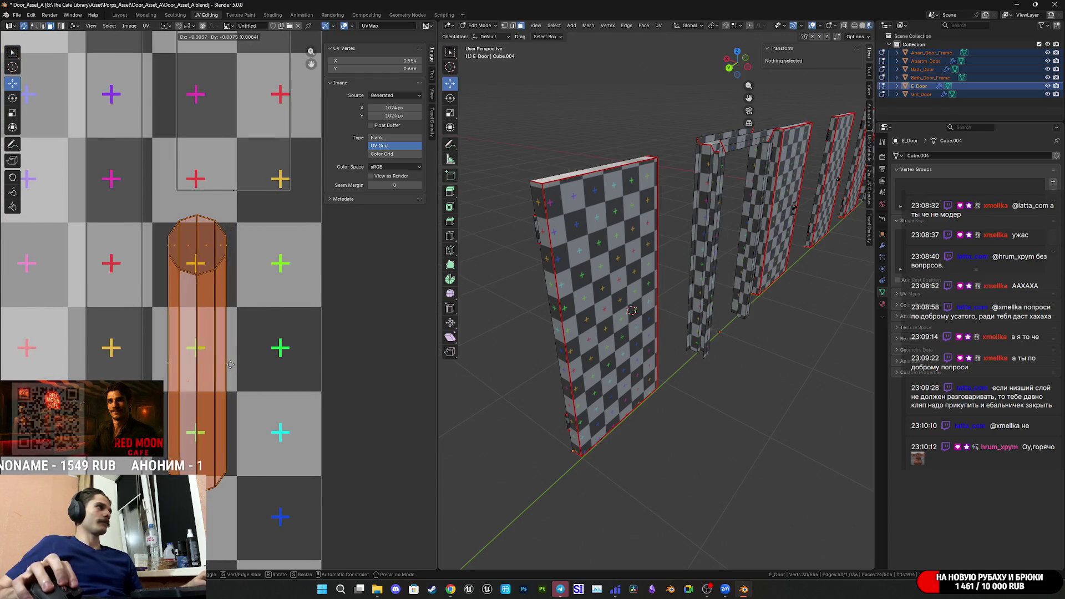
{"action": "left_click", "coordinate": [199, 289]}
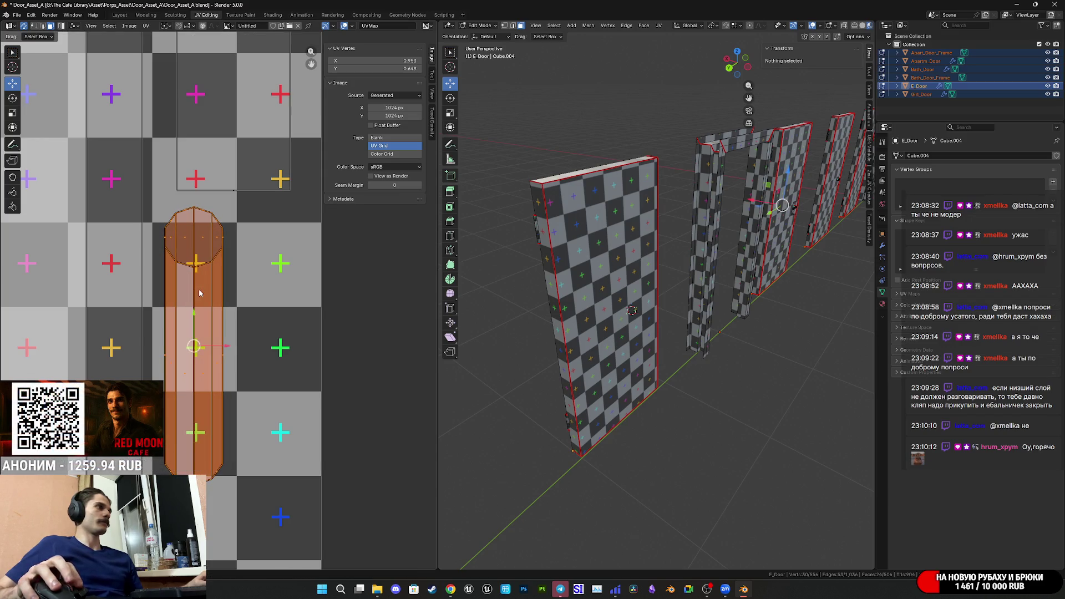
{"action": "scroll", "coordinate": [199, 290], "scroll_direction": "down", "scroll_amount": 6}
{"action": "scroll", "coordinate": [167, 202], "scroll_direction": "up", "scroll_amount": 3}
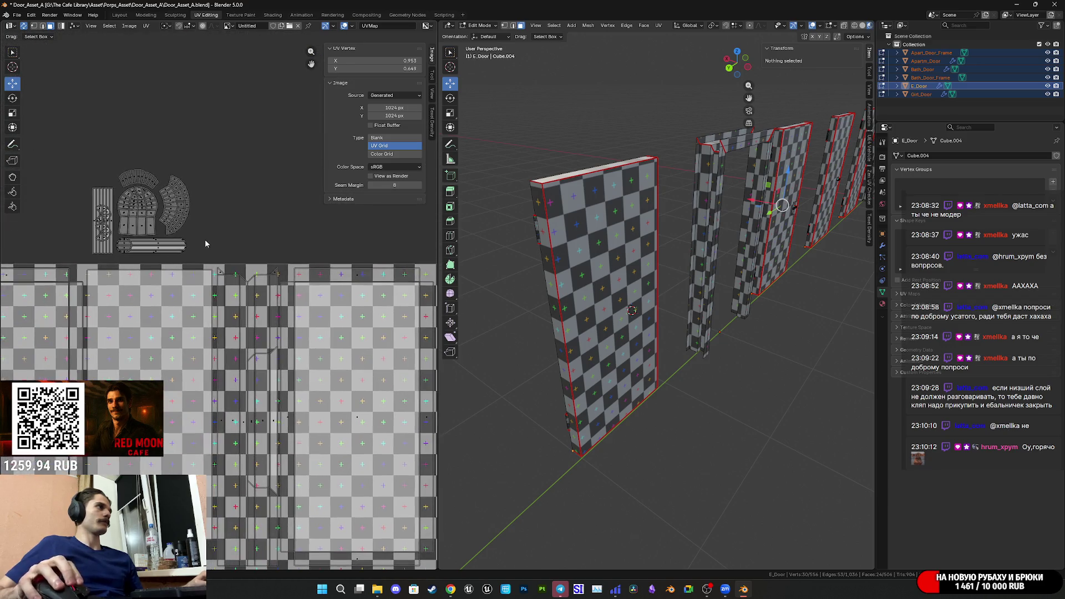
{"action": "left_click", "coordinate": [94, 193]}
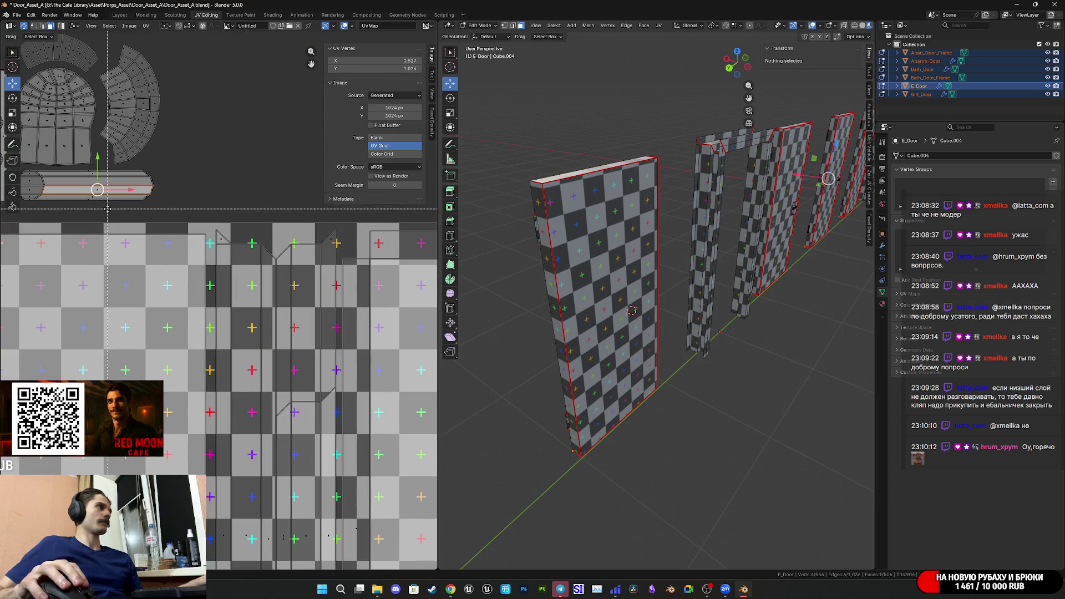
{"action": "key", "text": "ctrl+l"}
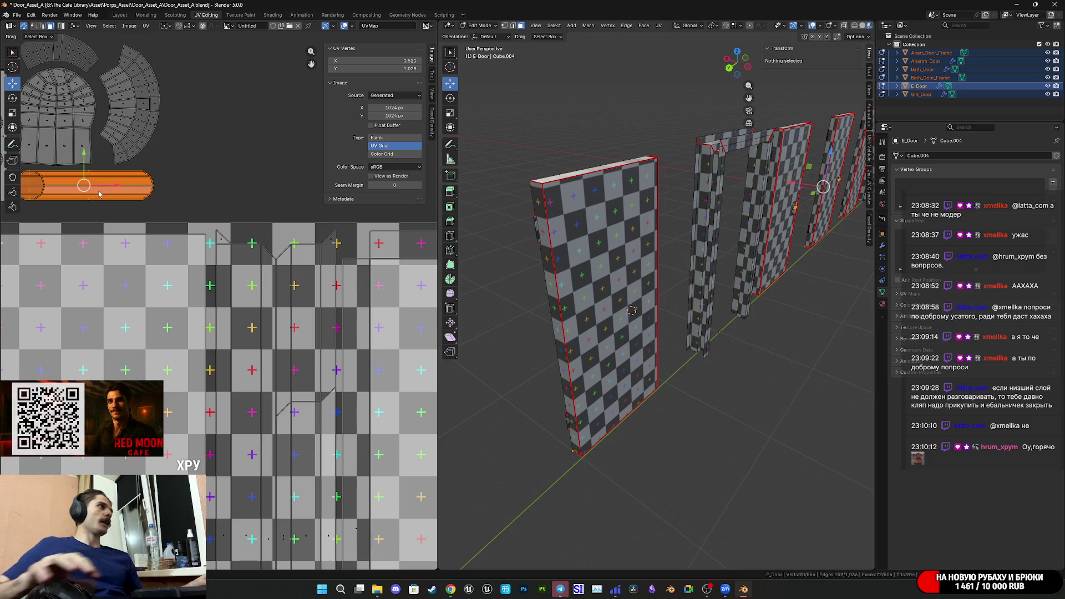
{"action": "scroll", "coordinate": [50, 175], "scroll_direction": "down", "scroll_amount": 3}
{"action": "scroll", "coordinate": [49, 175], "scroll_direction": "down", "scroll_amount": 1}
{"action": "key", "text": "g"}
{"action": "left_click", "coordinate": [378, 448]}
{"action": "middle_click_drag", "start_coordinate": [300, 451], "coordinate": [147, 323]}
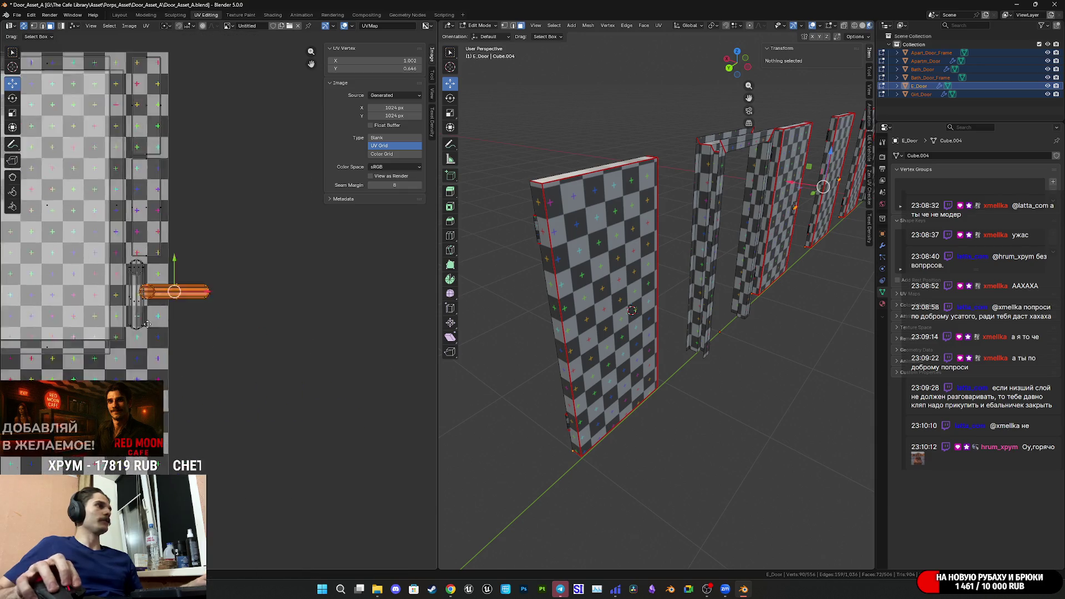
{"action": "scroll", "coordinate": [171, 272], "scroll_direction": "up", "scroll_amount": 4}
{"action": "key", "text": "r"}
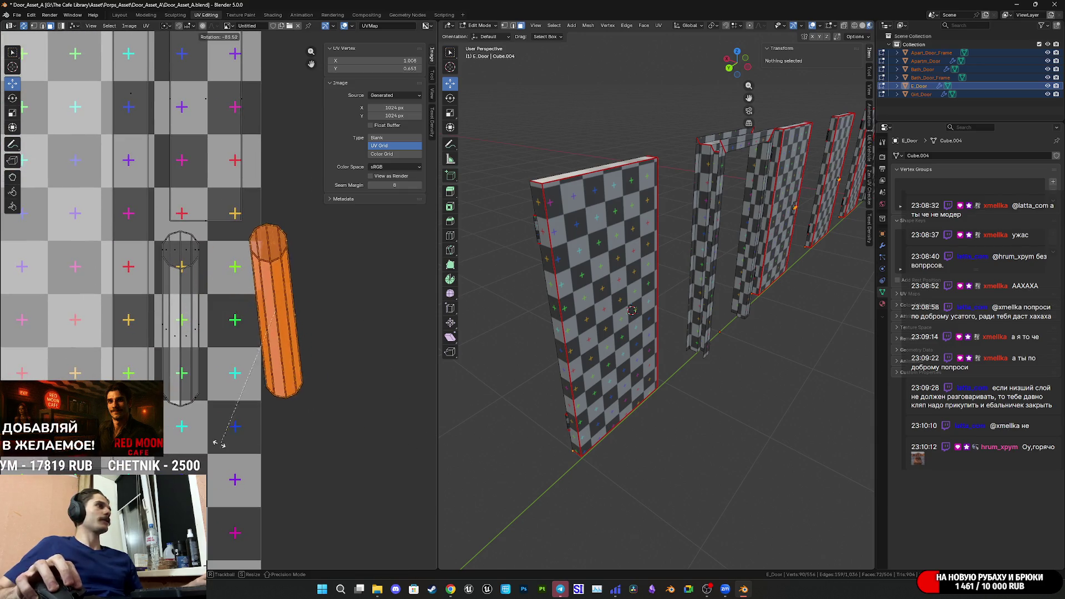
{"action": "left_click", "coordinate": [183, 474]}
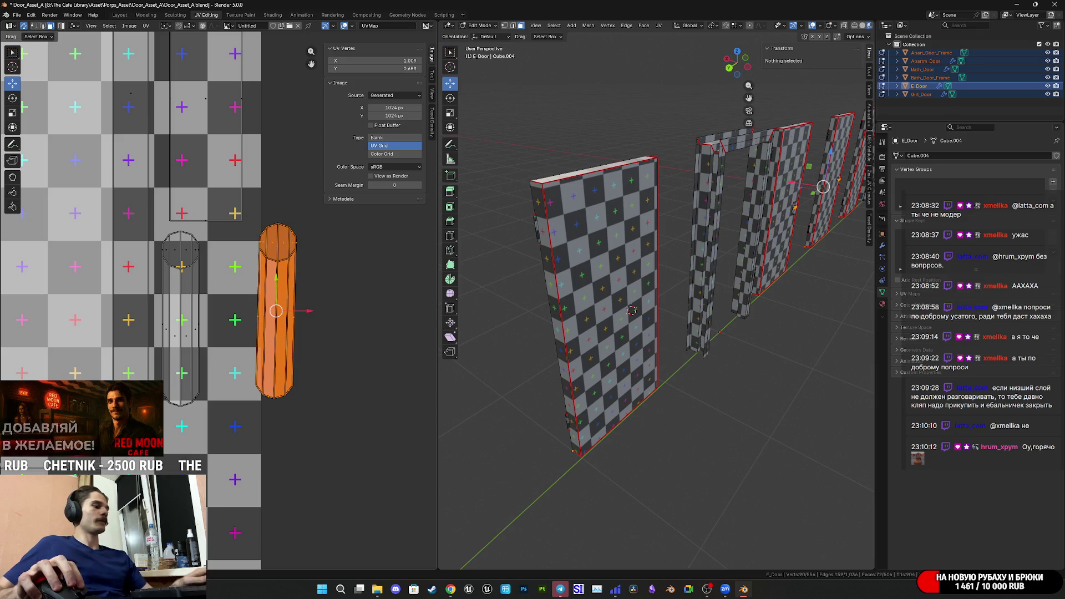
{"action": "key", "text": "shift+w"}
{"action": "key", "text": "g"}
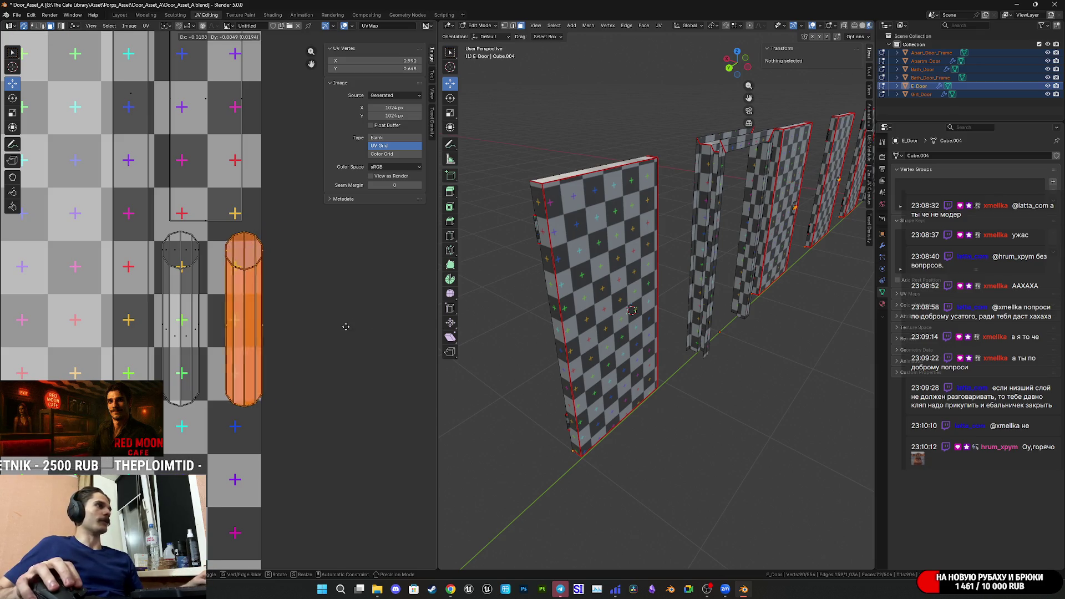
{"action": "left_click", "coordinate": [332, 329]}
{"action": "scroll", "coordinate": [332, 329], "scroll_direction": "up", "scroll_amount": 2}
{"action": "scroll", "coordinate": [332, 331], "scroll_direction": "up", "scroll_amount": 3}
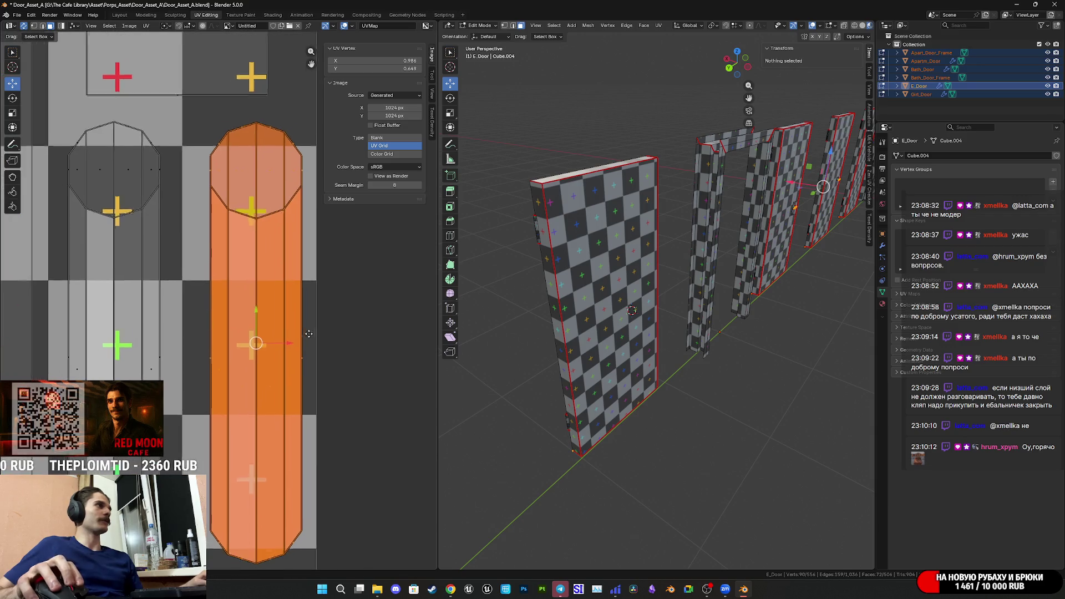
{"action": "key", "text": "g"}
{"action": "left_click", "coordinate": [295, 356]}
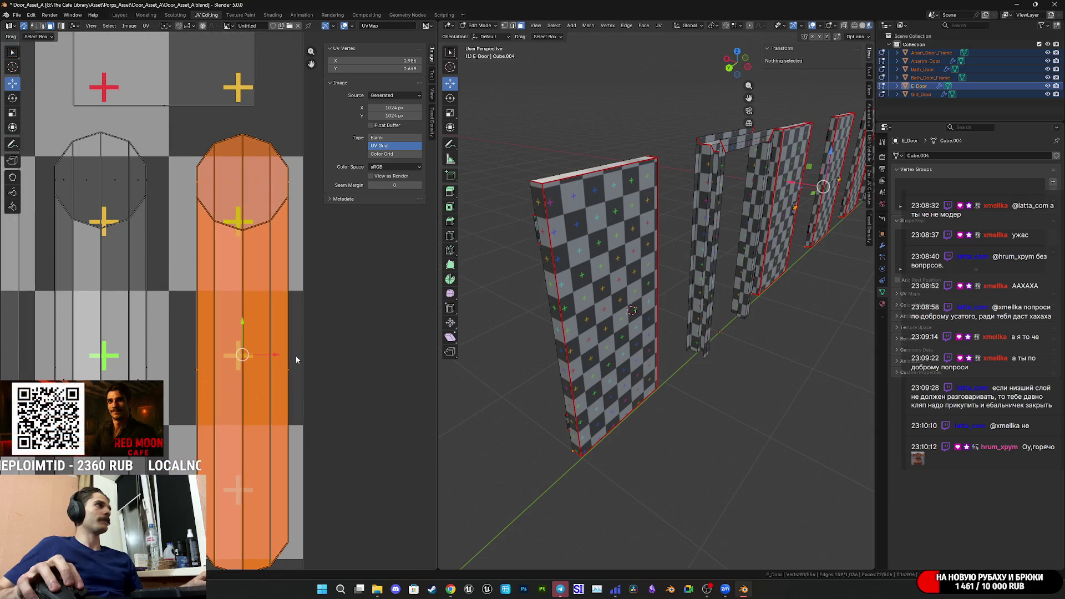
{"action": "key", "text": "g"}
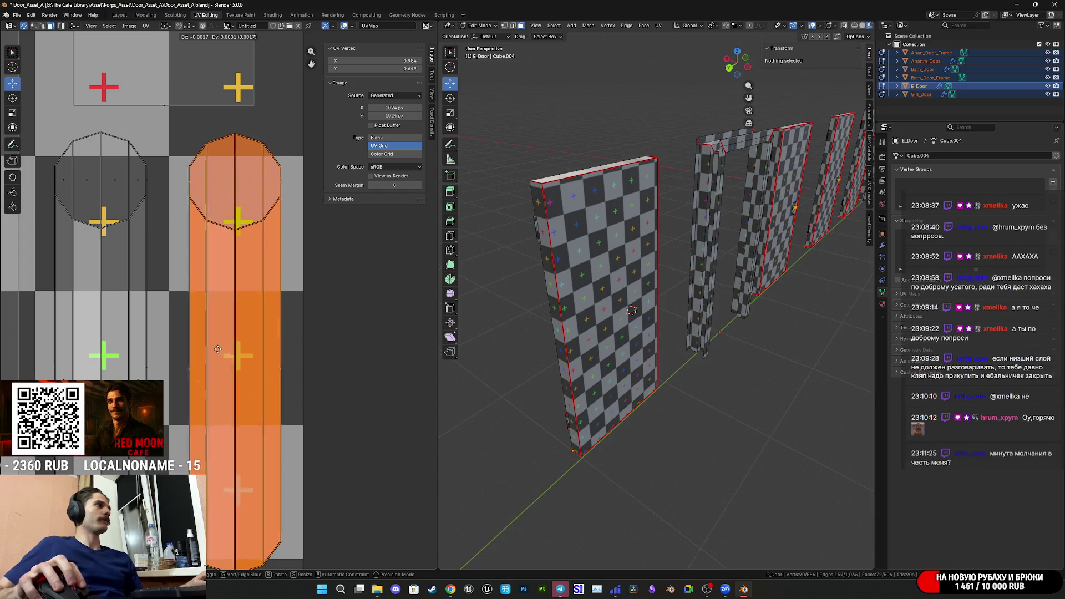
{"action": "left_click", "coordinate": [192, 348]}
{"action": "scroll", "coordinate": [189, 349], "scroll_direction": "down", "scroll_amount": 3}
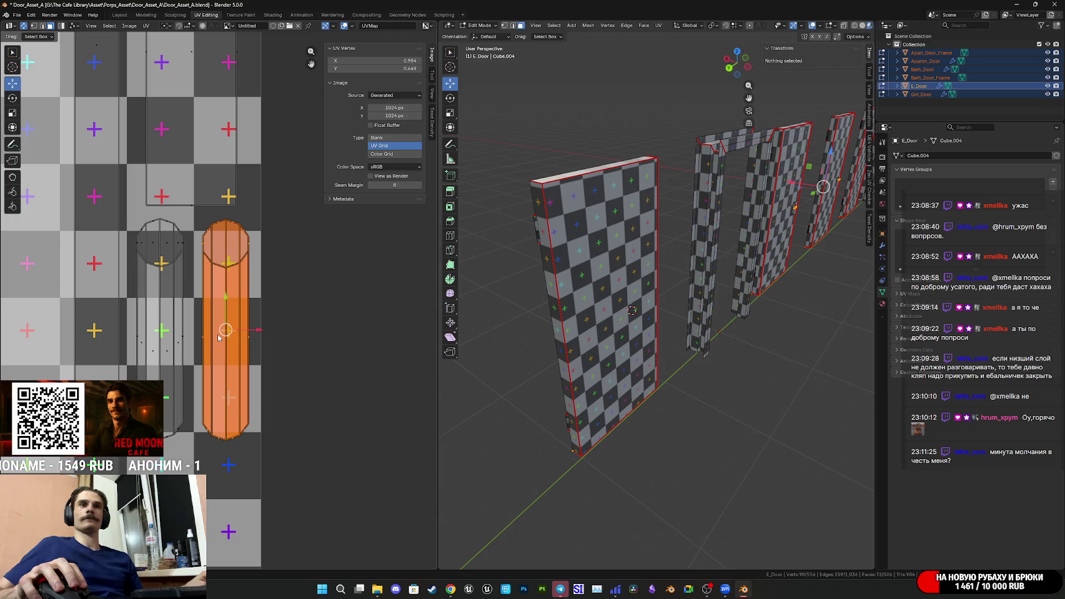
{"action": "scroll", "coordinate": [158, 277], "scroll_direction": "down", "scroll_amount": 5}
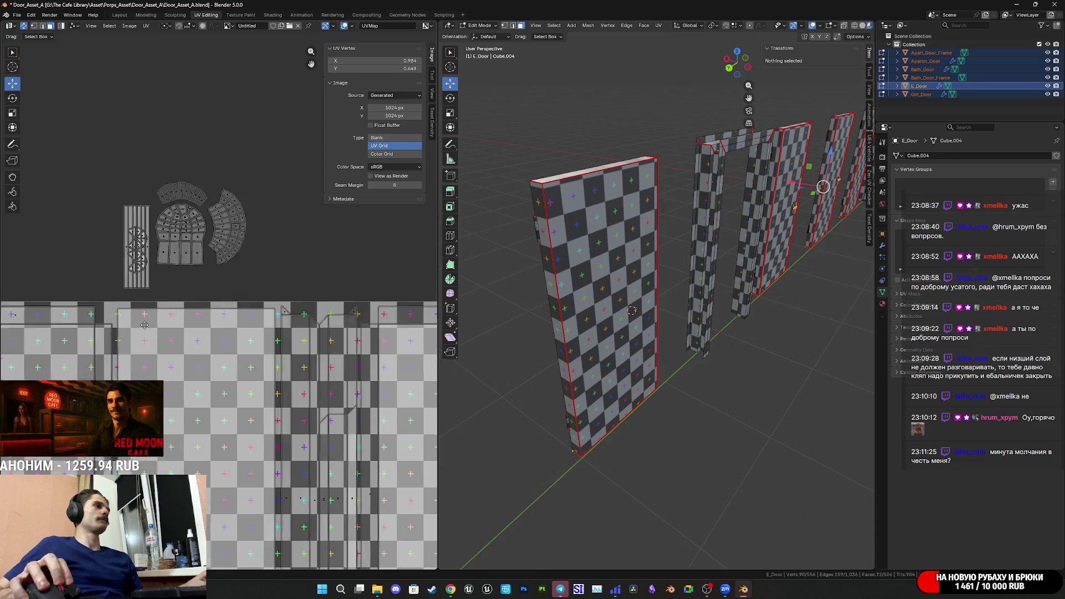
{"action": "scroll", "coordinate": [153, 266], "scroll_direction": "up", "scroll_amount": 5}
{"action": "scroll", "coordinate": [221, 271], "scroll_direction": "down", "scroll_amount": 4}
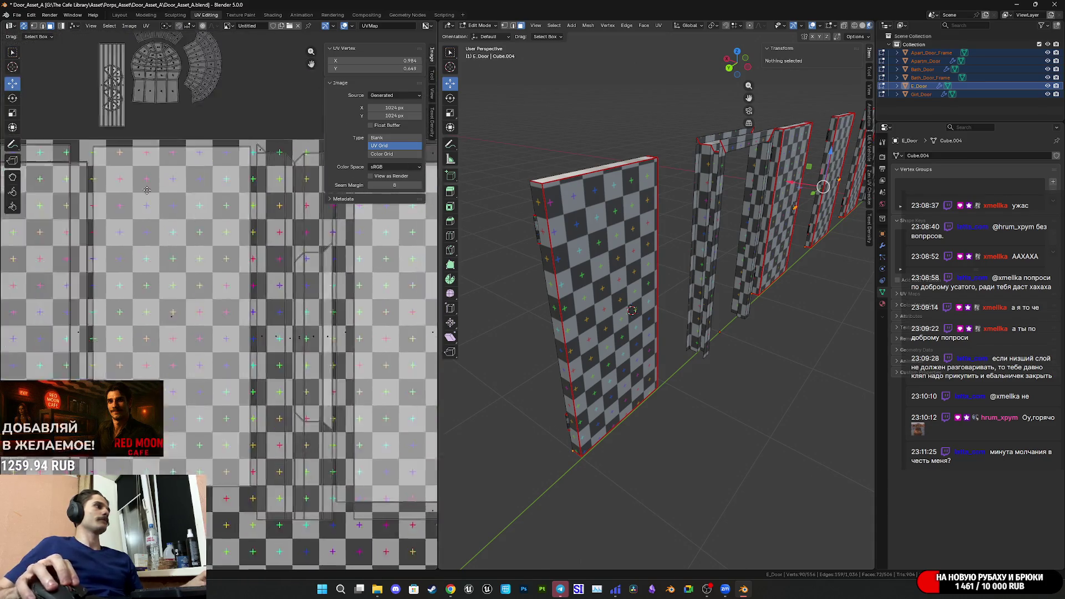
- Select the small hardware UV island among the upper islands
{"action": "left_click", "coordinate": [233, 167]}
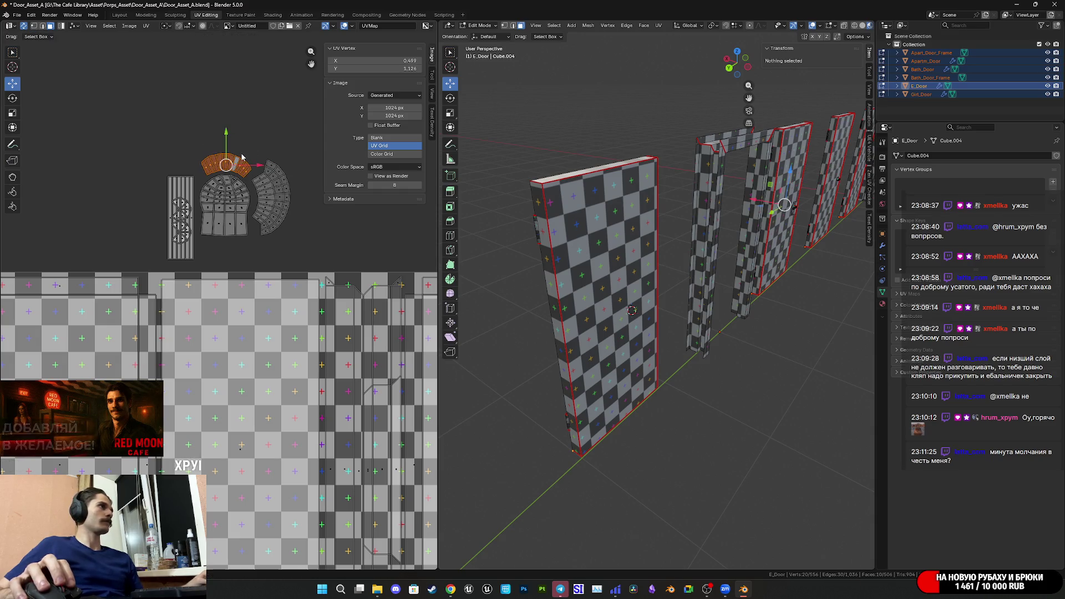
{"action": "middle_click_drag", "start_coordinate": [283, 253], "coordinate": [133, 148]}
{"action": "scroll", "coordinate": [133, 147], "scroll_direction": "down", "scroll_amount": 2}
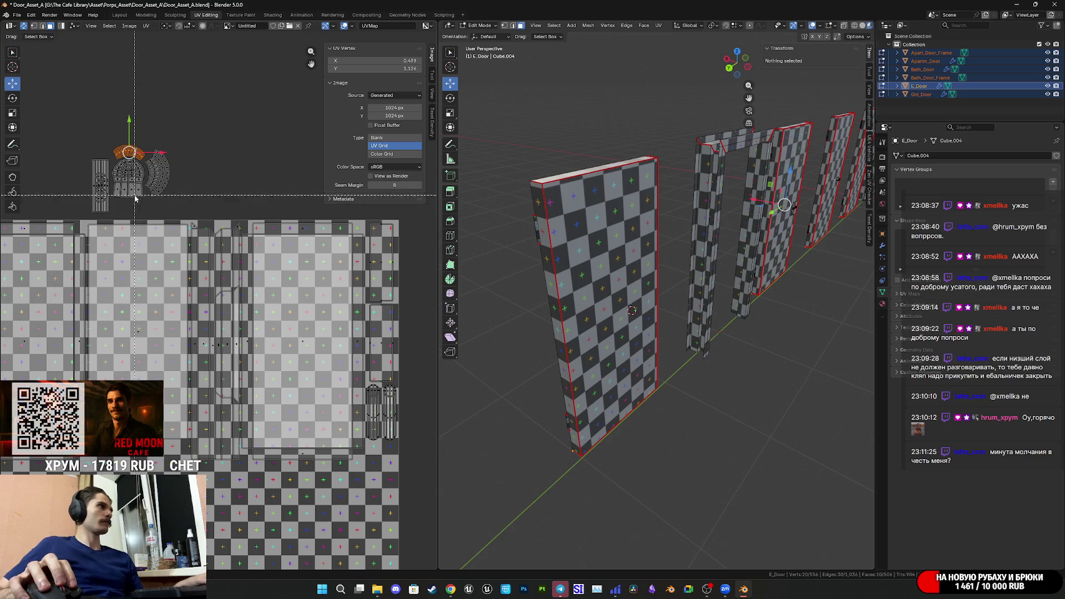
{"action": "left_click_drag", "start_coordinate": [146, 201], "coordinate": [116, 175]}
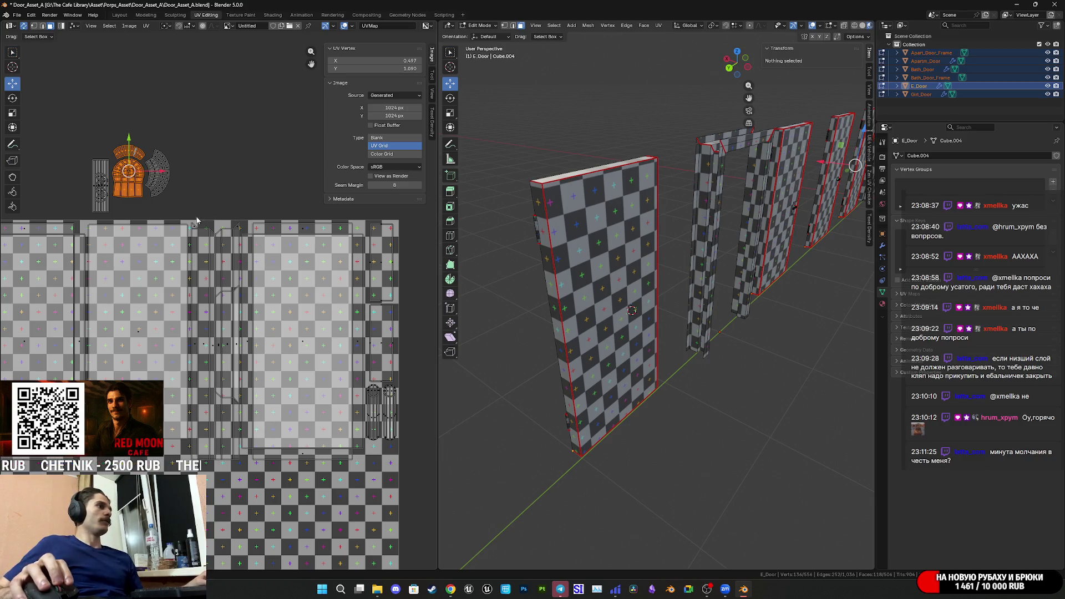
{"action": "left_click", "coordinate": [102, 192]}
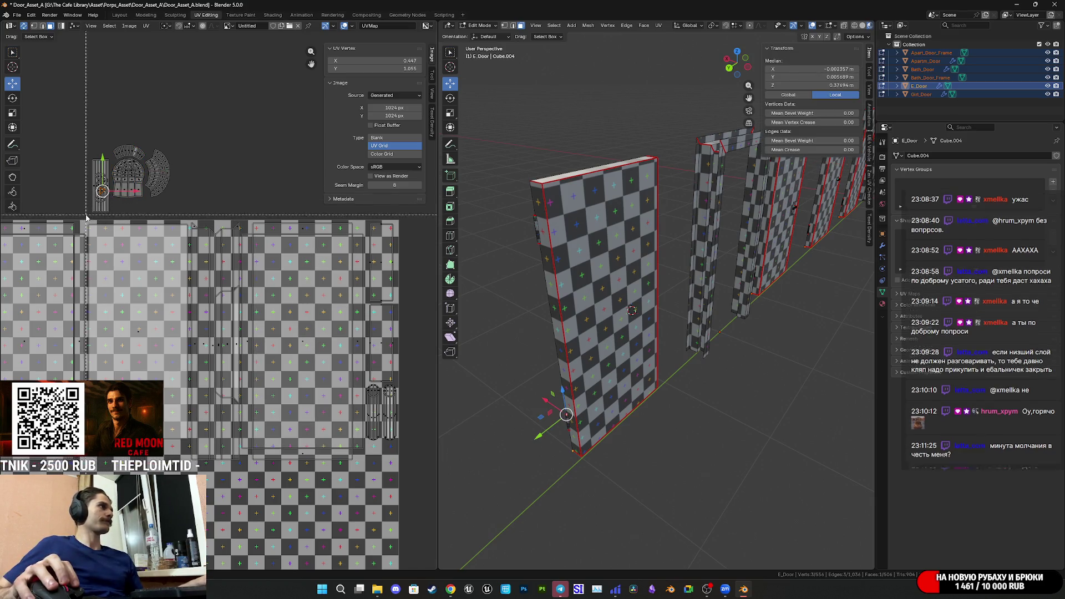
{"action": "left_click_drag", "start_coordinate": [98, 171], "coordinate": [108, 154]}
{"action": "left_click", "coordinate": [112, 159]}
- Move the hardware island into the door layout and rotate it 90° to horizontal
{"action": "key", "text": "g"}
{"action": "left_click", "coordinate": [384, 473]}
{"action": "scroll", "coordinate": [201, 288], "scroll_direction": "up", "scroll_amount": 5}
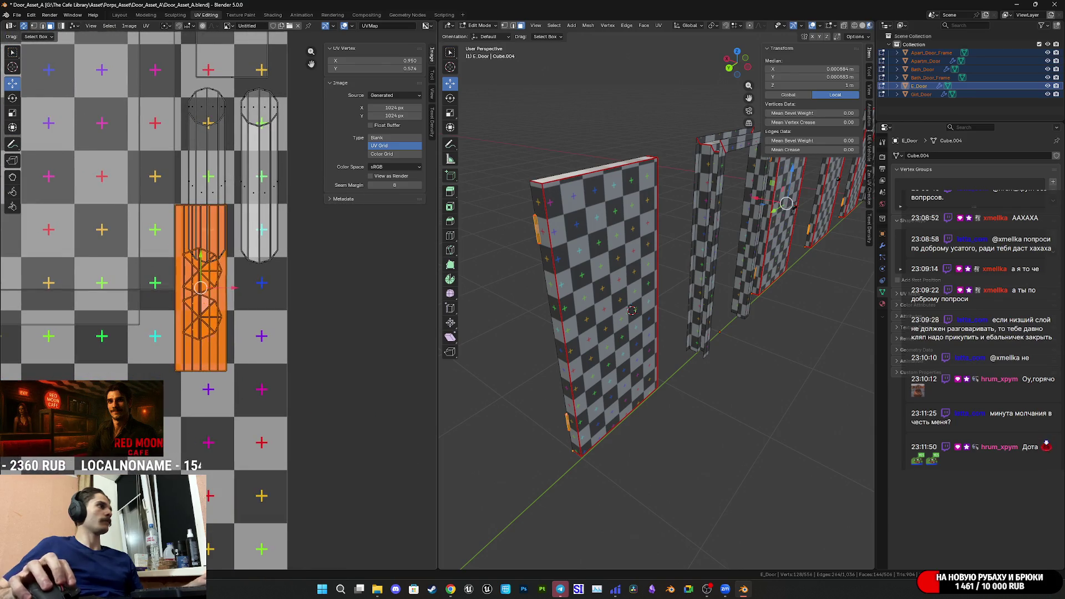
{"action": "key", "text": "r"}
{"action": "left_click", "coordinate": [265, 411]}
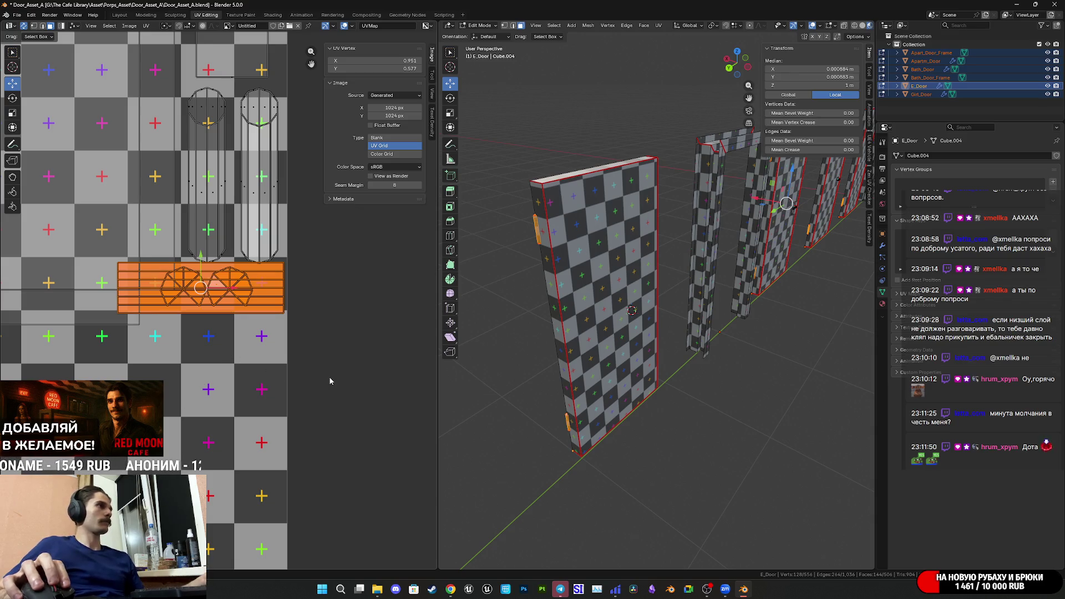
- Enlarge the hardware island to fit, nudging it slightly down
{"action": "key", "text": "s"}
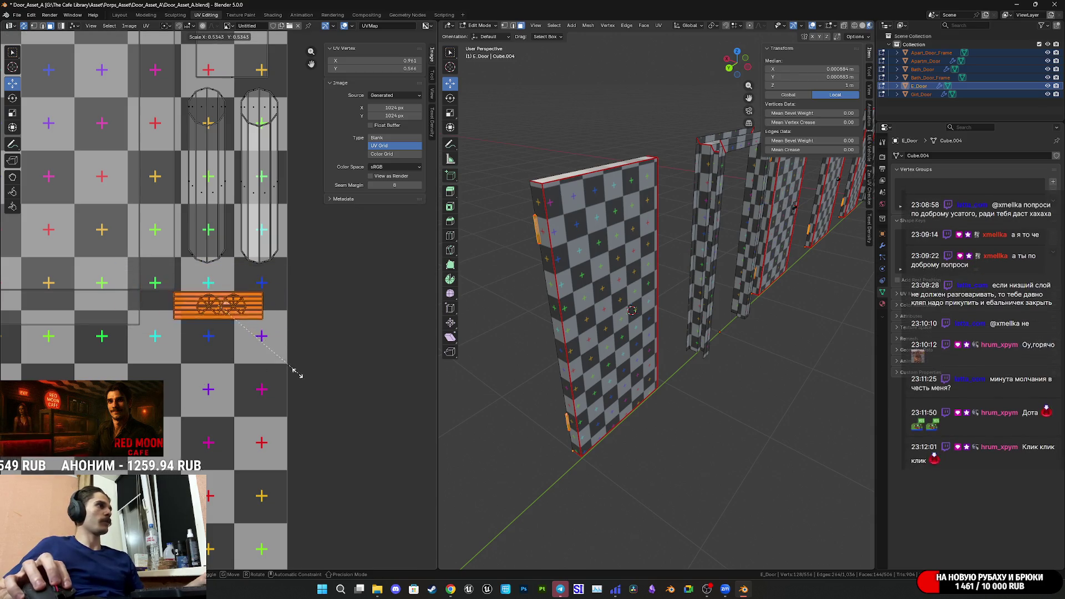
{"action": "key", "text": "g"}
{"action": "key", "text": "s"}
{"action": "left_click", "coordinate": [329, 365]}
{"action": "scroll", "coordinate": [285, 341], "scroll_direction": "up", "scroll_amount": 4}
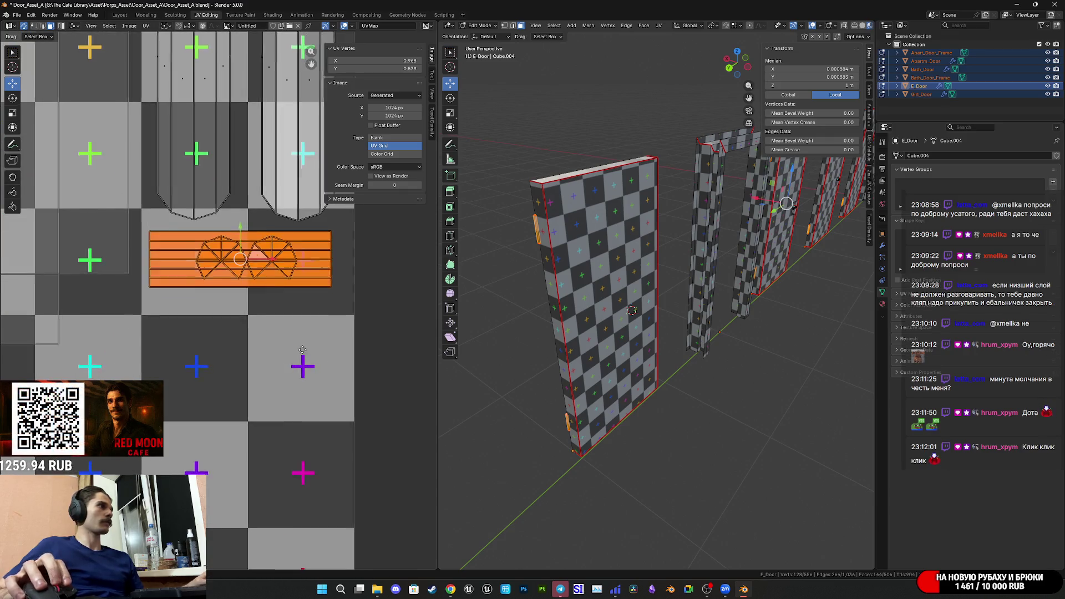
{"action": "key", "text": "g"}
{"action": "left_click", "coordinate": [276, 350]}
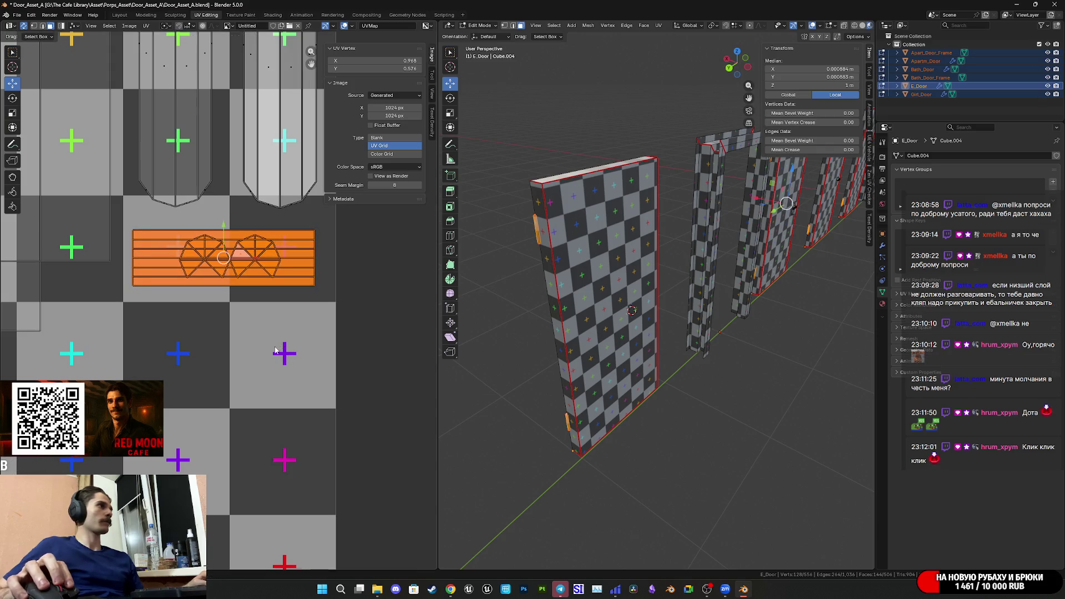
{"action": "key", "text": "s"}
{"action": "left_click", "coordinate": [326, 369]}
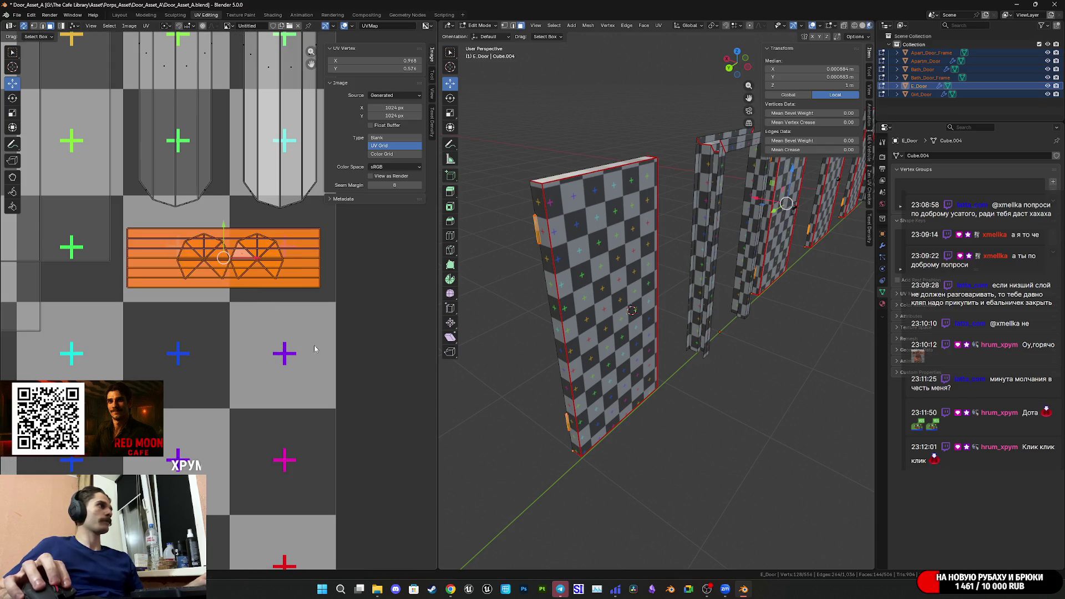
- Nudge the hardware island a tiny amount and frame the whole UV layout
{"action": "key", "text": "g"}
{"action": "left_click", "coordinate": [252, 262]}
{"action": "scroll", "coordinate": [253, 262], "scroll_direction": "down", "scroll_amount": 1}
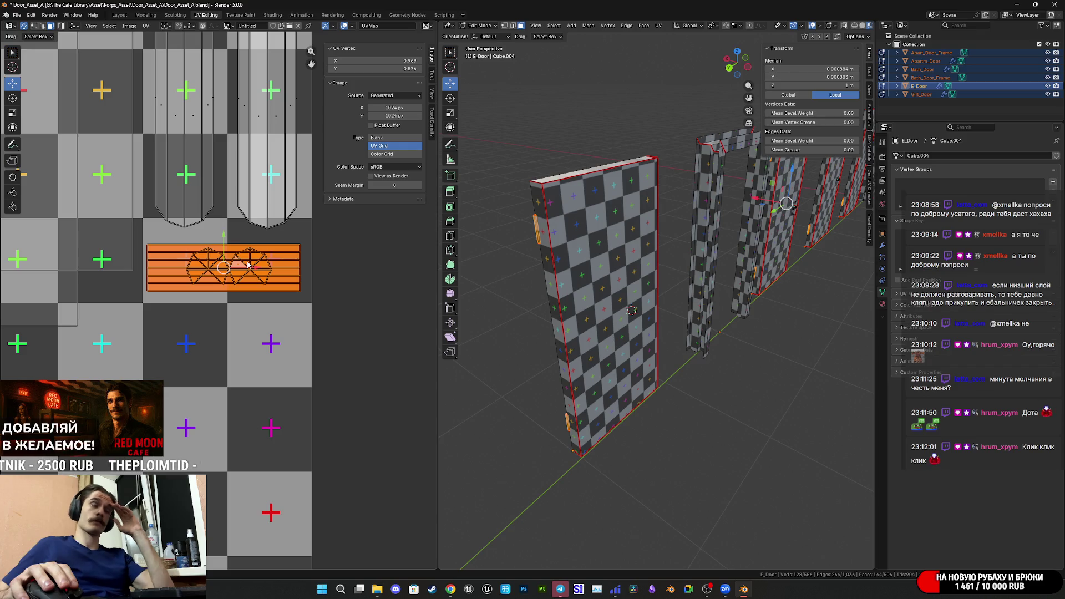
{"action": "scroll", "coordinate": [246, 264], "scroll_direction": "down", "scroll_amount": 3}
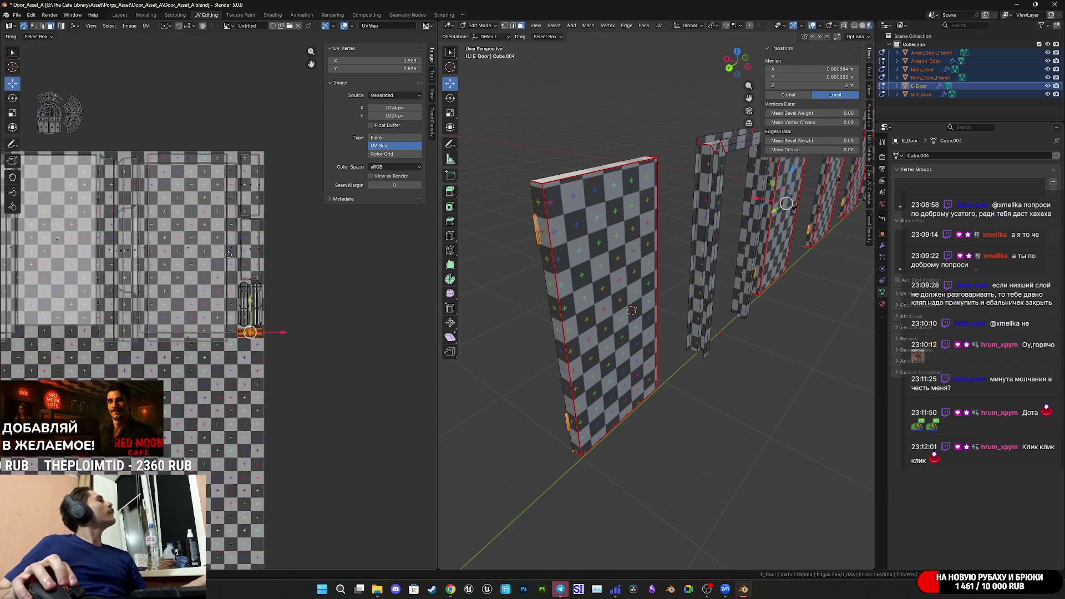
{"action": "middle_click_drag", "start_coordinate": [228, 255], "coordinate": [357, 370]}
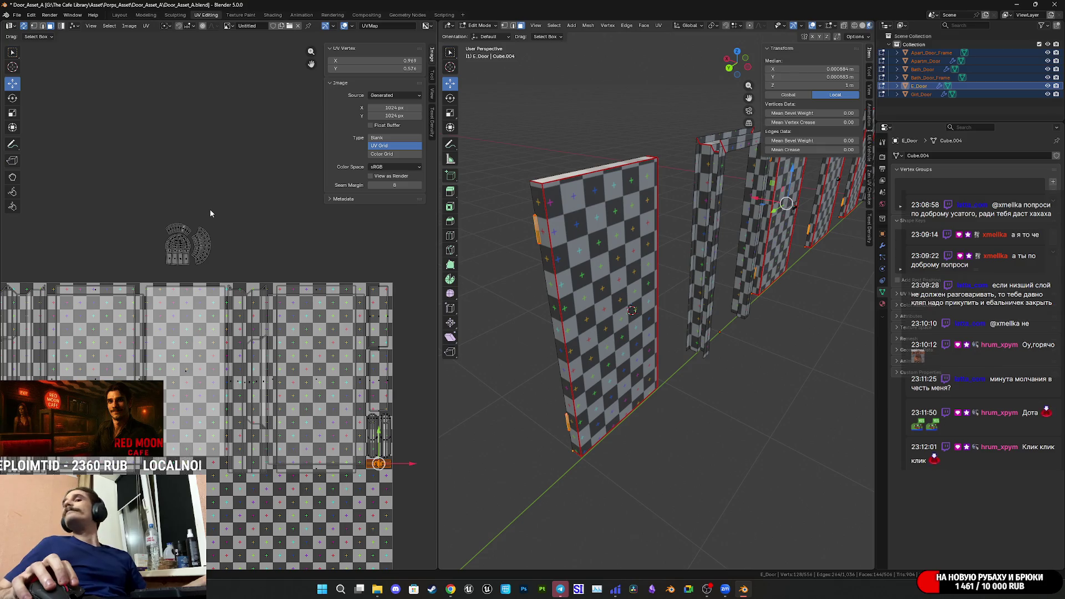
{"action": "scroll", "coordinate": [209, 213], "scroll_direction": "down", "scroll_amount": 2}
{"action": "middle_click_drag", "start_coordinate": [370, 399], "coordinate": [375, 305]}
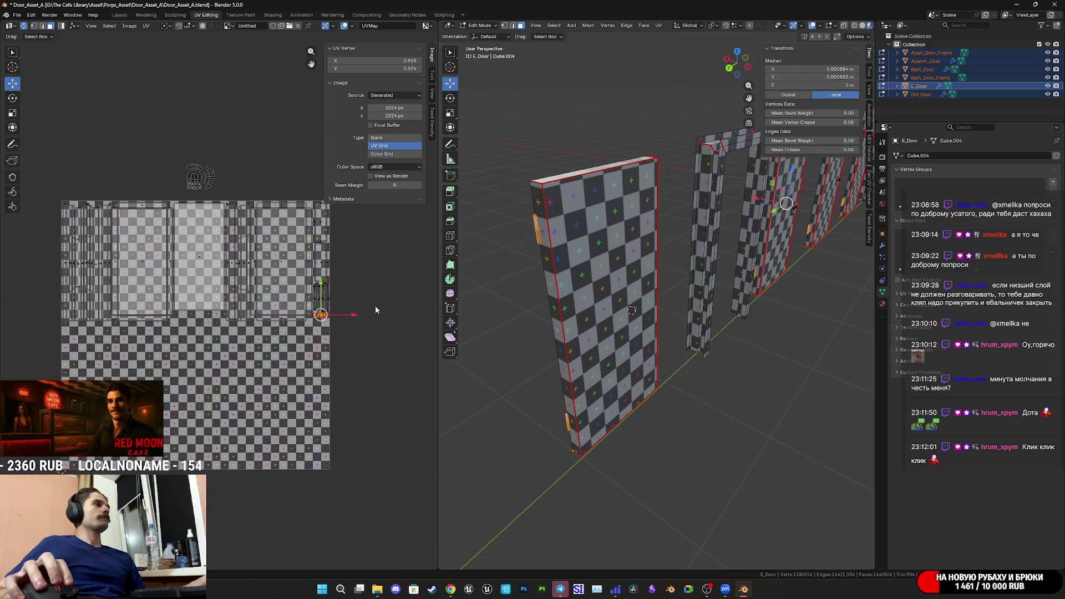
- Select everything in the UV layout, then orbit to face the doors and pick an Apartm_Door face
{"action": "key", "text": "a"}
{"action": "scroll", "coordinate": [647, 312], "scroll_direction": "down", "scroll_amount": 3}
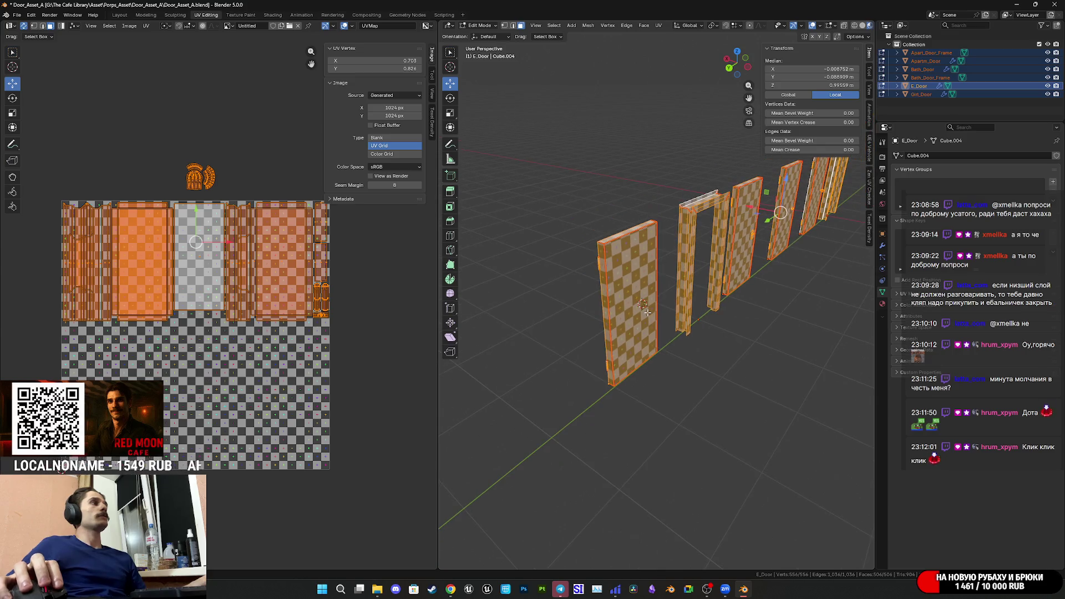
{"action": "scroll", "coordinate": [689, 311], "scroll_direction": "up", "scroll_amount": 5}
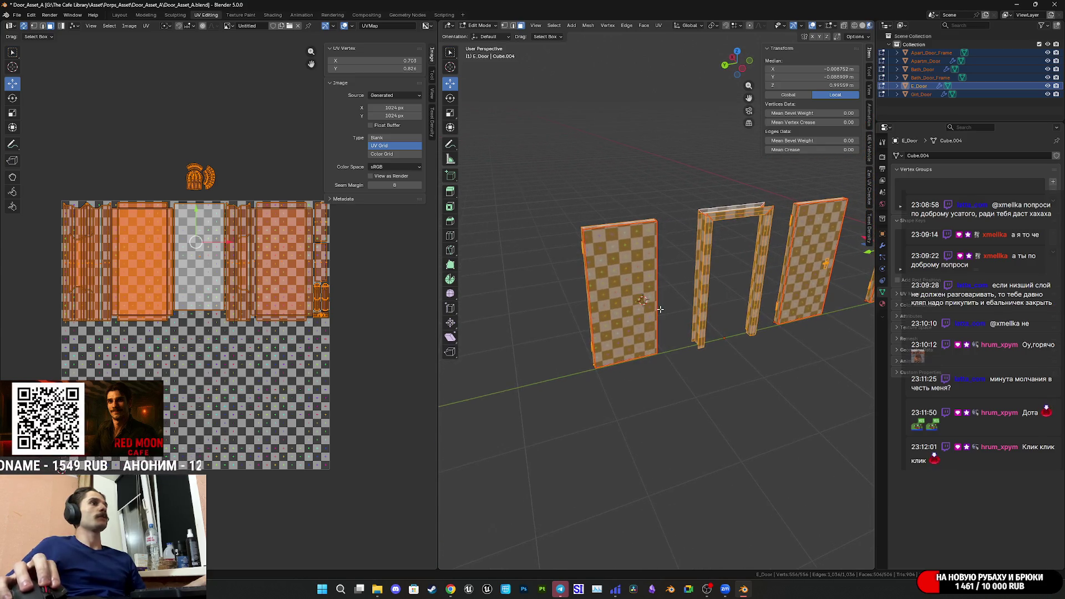
{"action": "mouse_move", "coordinate": [533, 364]}
{"action": "middle_mouse_down"}
{"action": "mouse_move", "coordinate": [676, 355]}
{"action": "mouse_move", "coordinate": [632, 346]}
{"action": "mouse_move", "coordinate": [695, 324]}
{"action": "mouse_move", "coordinate": [621, 337]}
{"action": "mouse_move", "coordinate": [765, 338]}
{"action": "mouse_move", "coordinate": [702, 334]}
{"action": "mouse_move", "coordinate": [622, 277]}
{"action": "mouse_move", "coordinate": [566, 296]}
{"action": "mouse_move", "coordinate": [588, 292]}
{"action": "middle_mouse_up"}
{"action": "left_click", "coordinate": [622, 347]}
- Select the entire Apartm_Door mesh from one picked face using linked selection
{"action": "left_click", "coordinate": [694, 335]}
{"action": "left_click", "coordinate": [555, 284]}
{"action": "key", "text": "l"}
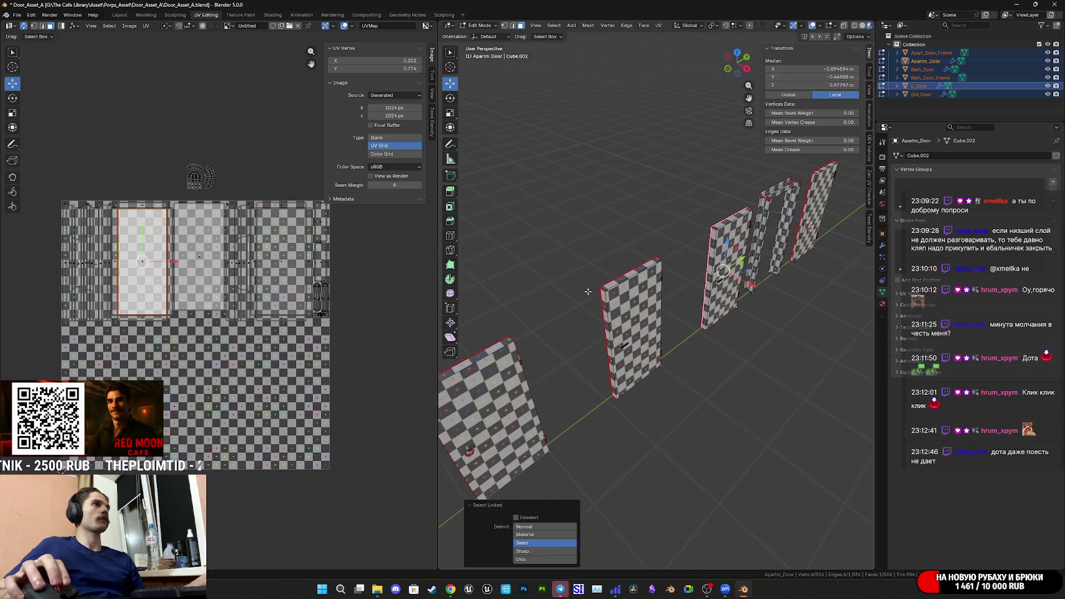
{"action": "key", "text": "l"}
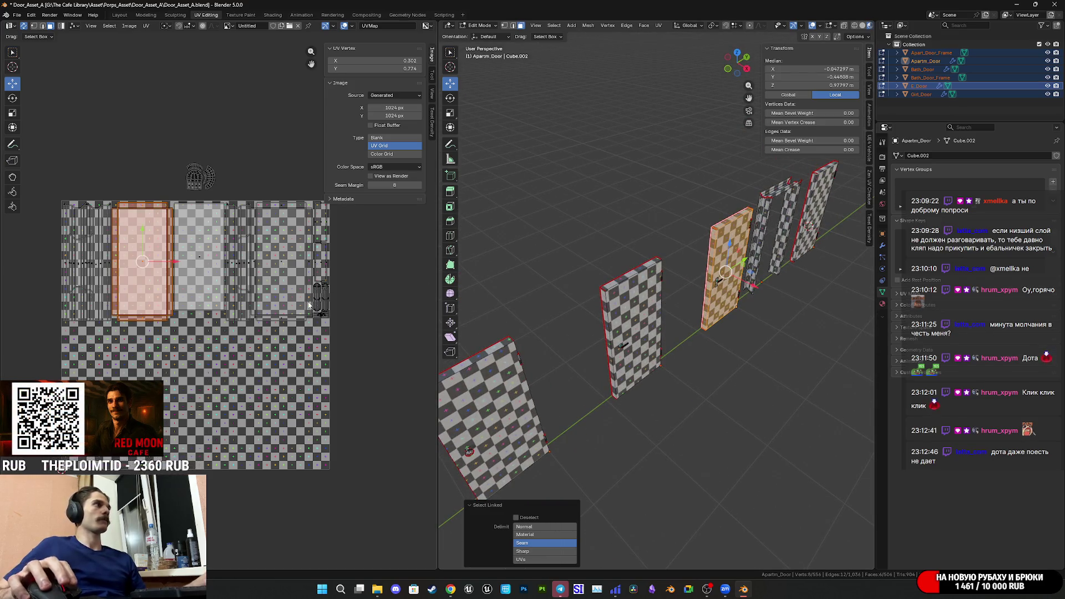
- Move the door's UV island to the lower left of the UV space
{"action": "scroll", "coordinate": [730, 302], "scroll_direction": "up", "scroll_amount": 2}
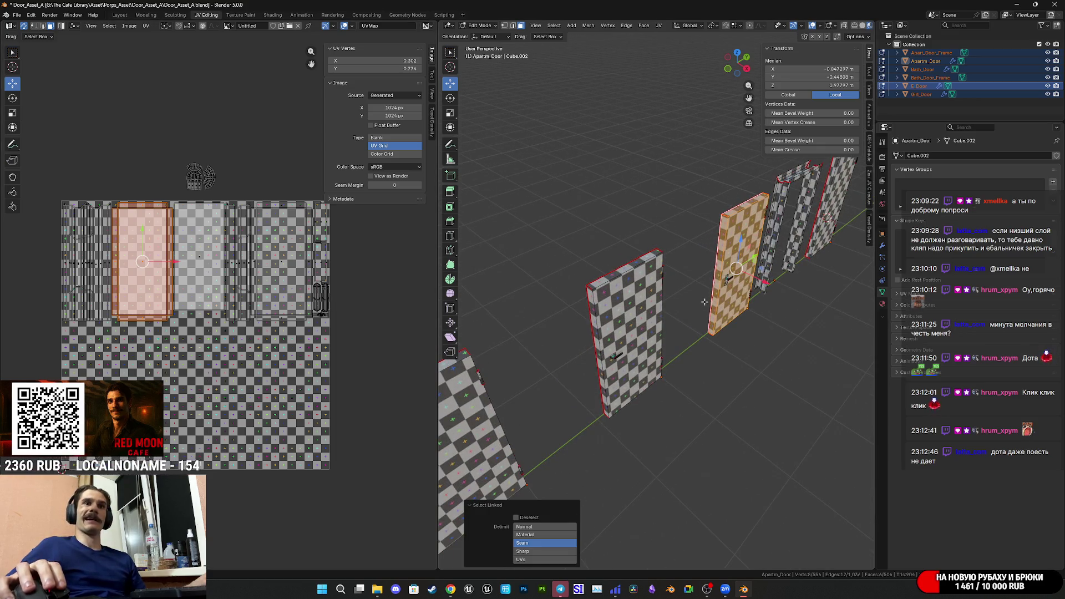
{"action": "middle_click_drag", "start_coordinate": [229, 328], "coordinate": [284, 295]}
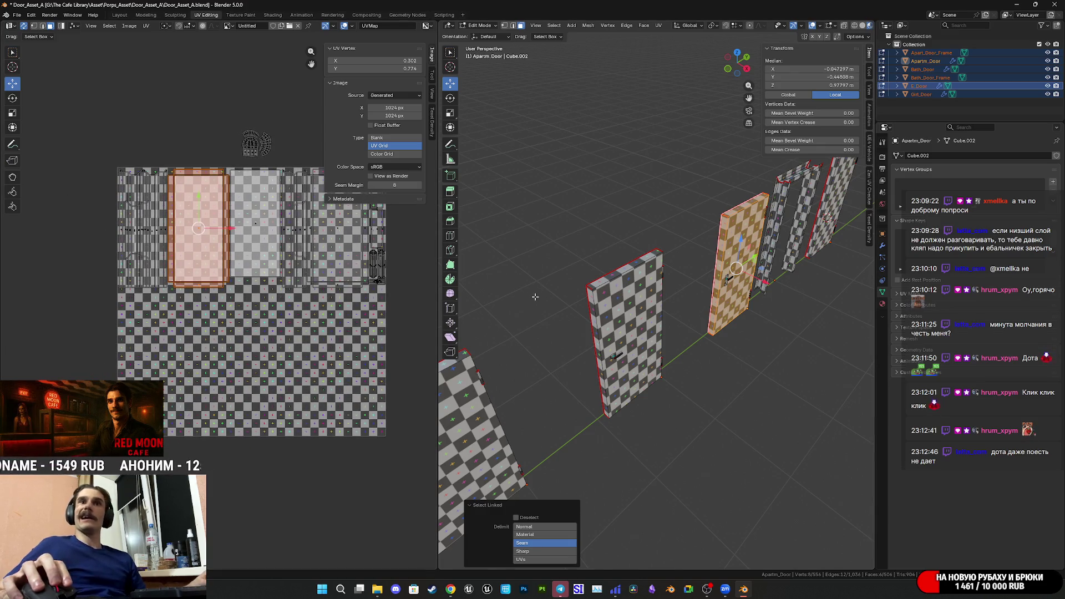
{"action": "left_click_drag", "start_coordinate": [215, 228], "coordinate": [168, 357]}
{"action": "scroll", "coordinate": [168, 358], "scroll_direction": "up", "scroll_amount": 5}
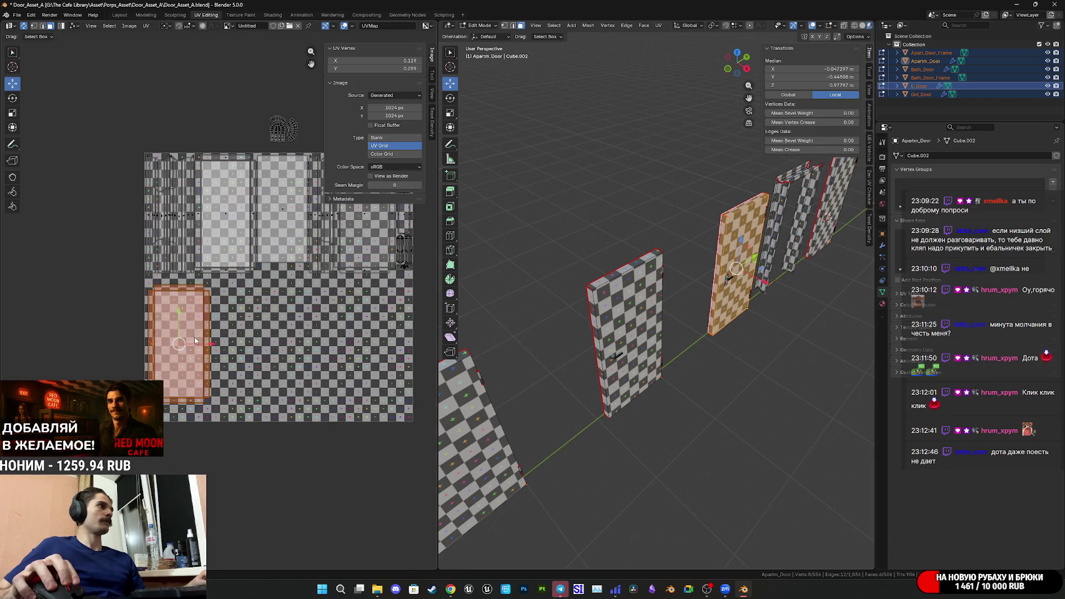
{"action": "key", "text": "g"}
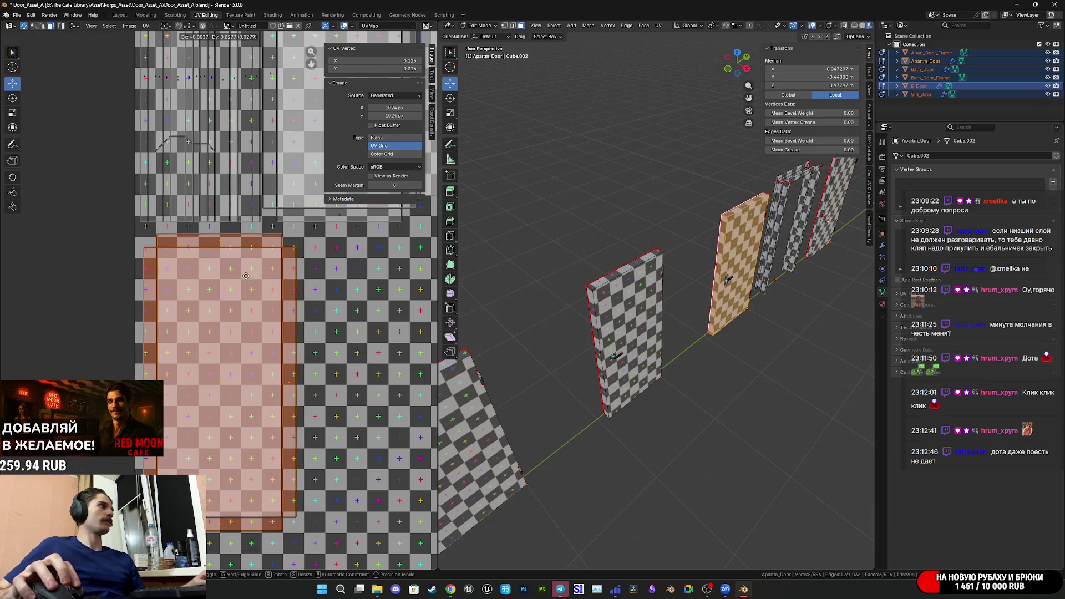
{"action": "left_click", "coordinate": [302, 296]}
{"action": "scroll", "coordinate": [248, 245], "scroll_direction": "up", "scroll_amount": 2}
{"action": "middle_click_drag", "start_coordinate": [248, 244], "coordinate": [265, 327]}
{"action": "key", "text": "g"}
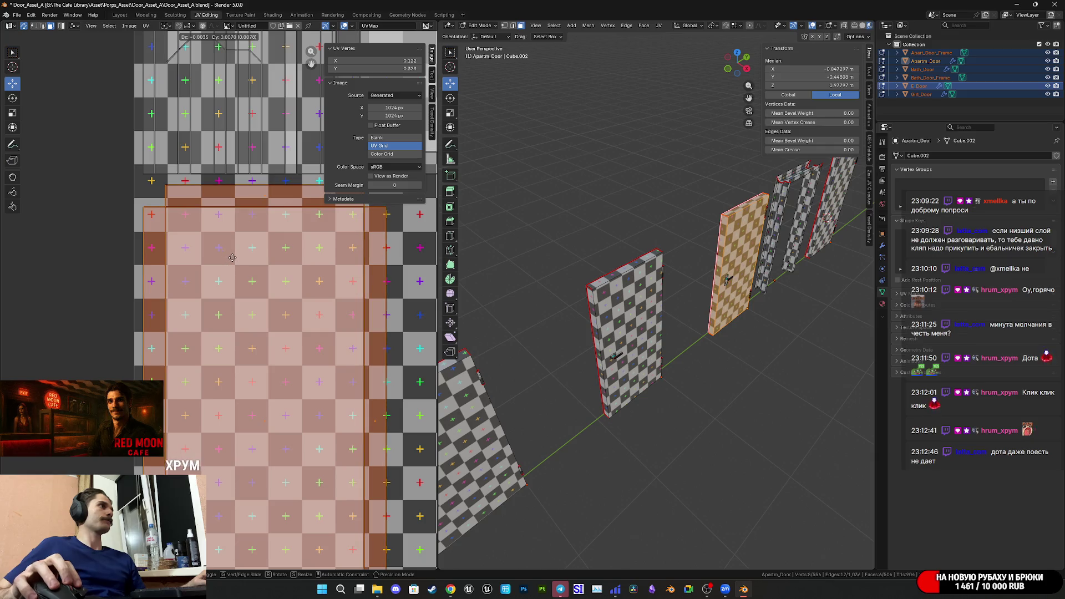
{"action": "left_click", "coordinate": [228, 256]}
- Save the door asset file and check the Twitch stream manager window
{"action": "scroll", "coordinate": [245, 275], "scroll_direction": "down", "scroll_amount": 4}
{"action": "scroll", "coordinate": [248, 276], "scroll_direction": "down", "scroll_amount": 1}
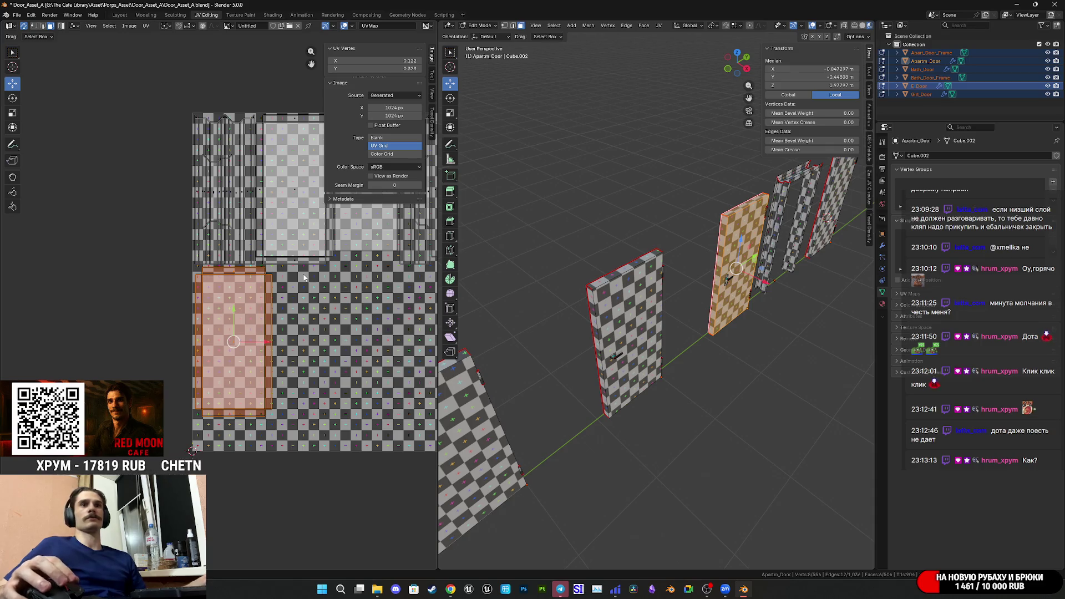
{"action": "scroll", "coordinate": [349, 280], "scroll_direction": "down", "scroll_amount": 3}
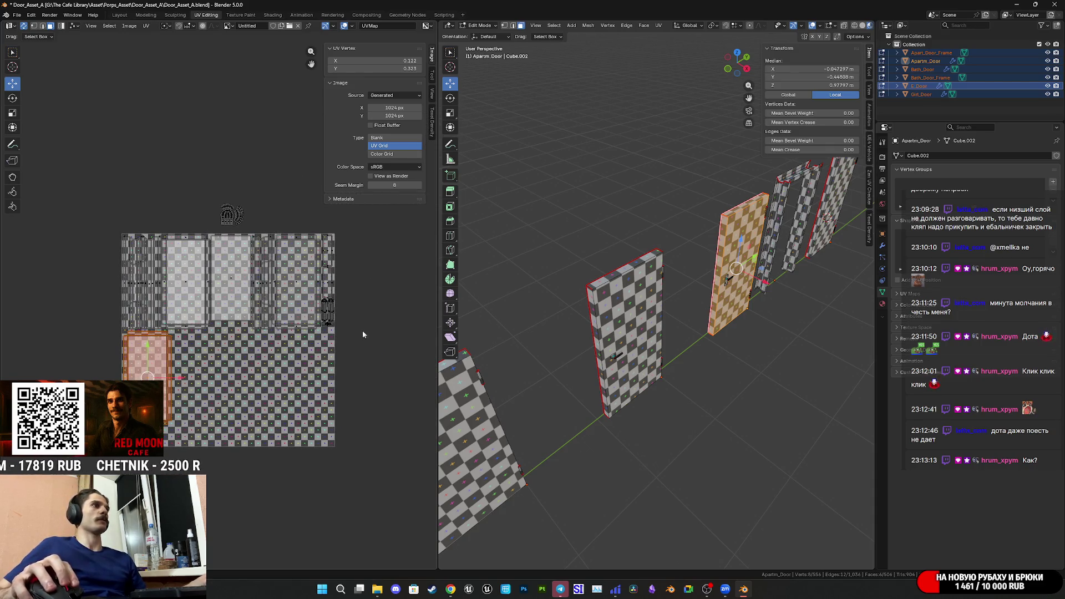
{"action": "key", "text": "ctrl+s"}
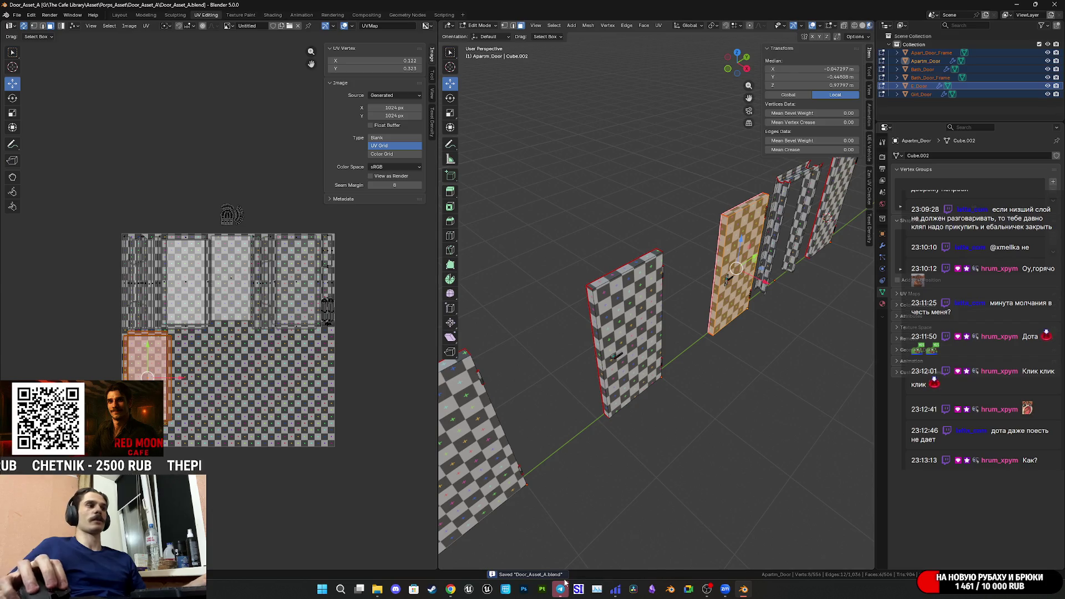
{"action": "mouse_move", "coordinate": [451, 589]}
{"action": "left_click", "coordinate": [458, 534]}
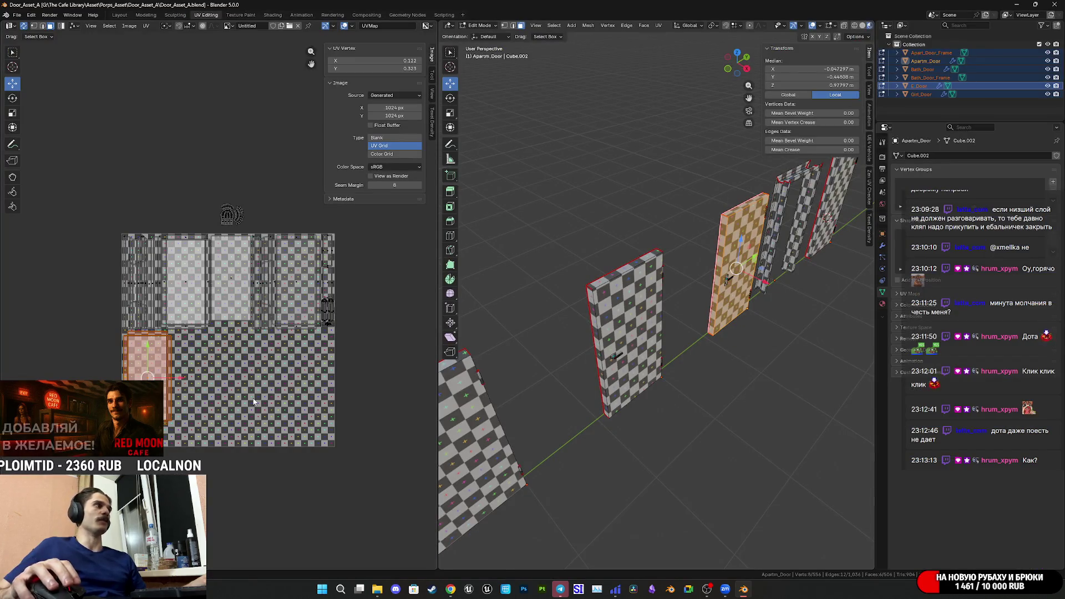
- Nudge the door's UV island slightly down, then box-select the small curved island
{"action": "middle_click_drag", "start_coordinate": [252, 400], "coordinate": [237, 368]}
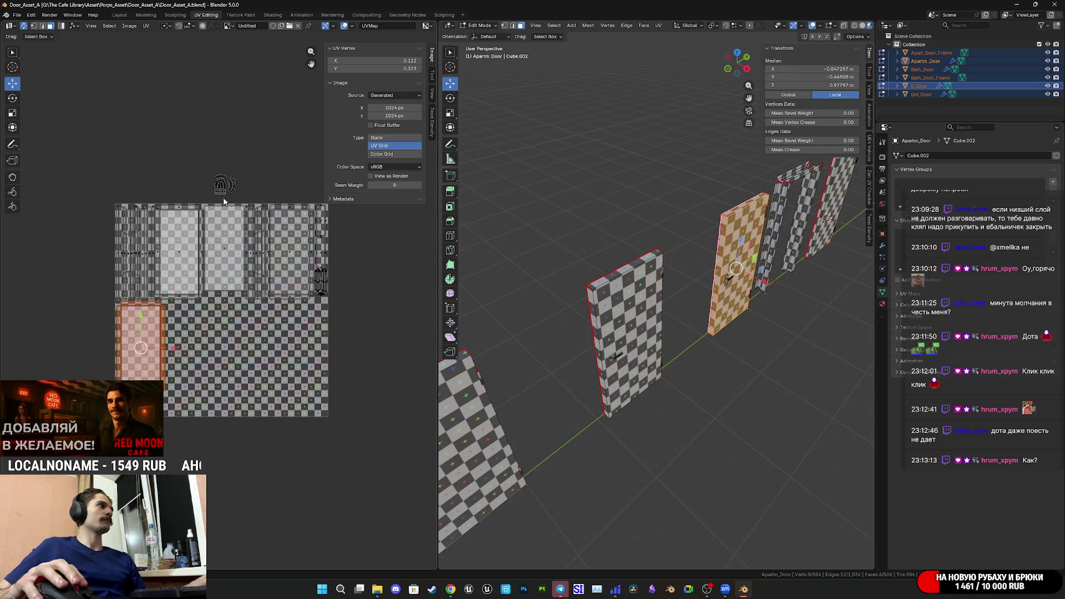
{"action": "scroll", "coordinate": [225, 202], "scroll_direction": "up", "scroll_amount": 5}
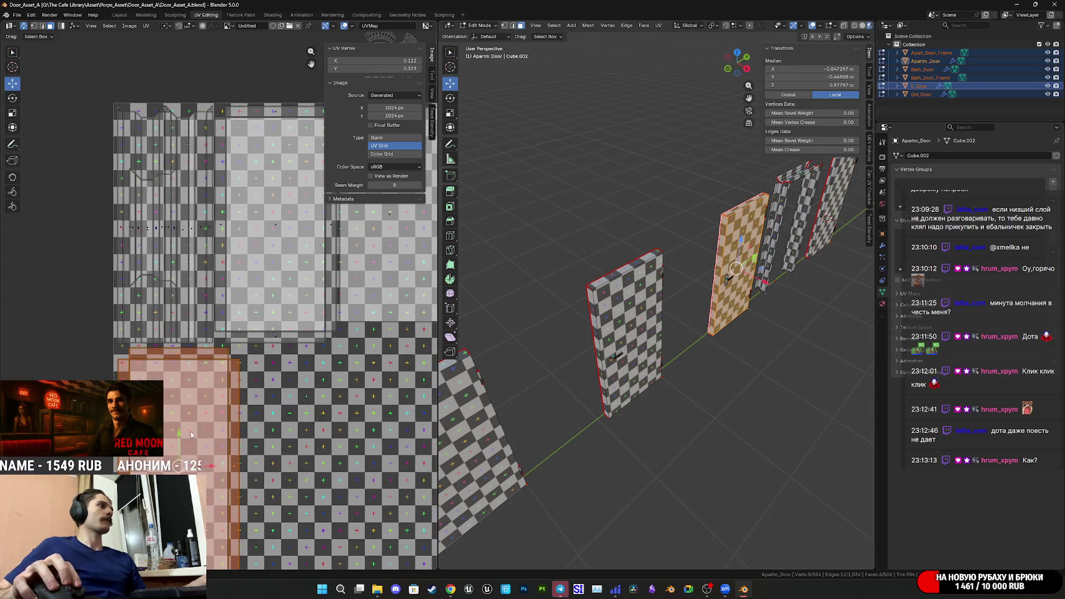
{"action": "left_click_drag", "start_coordinate": [179, 434], "coordinate": [180, 435]}
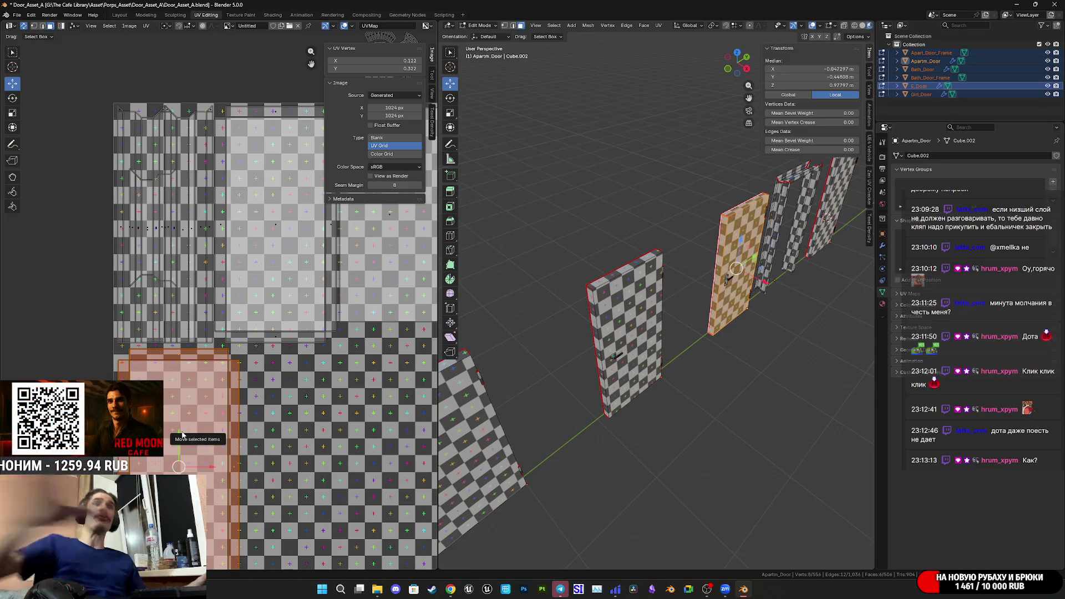
{"action": "scroll", "coordinate": [261, 298], "scroll_direction": "down", "scroll_amount": 6}
{"action": "left_click_drag", "start_coordinate": [221, 264], "coordinate": [295, 317]}
{"action": "middle_click_drag", "start_coordinate": [279, 338], "coordinate": [267, 272]}
- Rotate the curved UV islands and move them left and down
{"action": "key", "text": "g"}
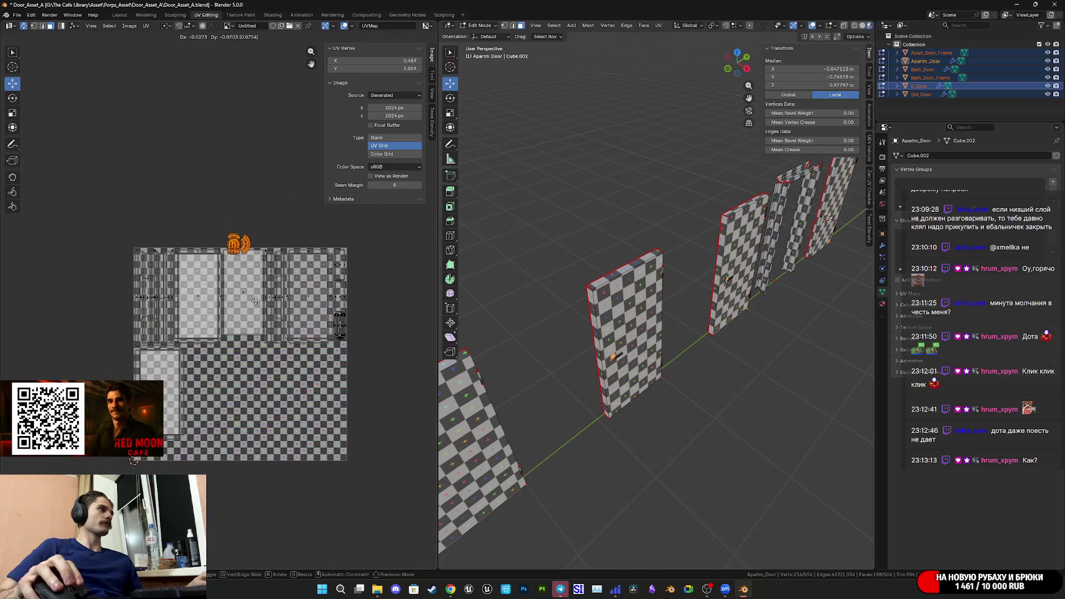
{"action": "key", "text": "Return"}
{"action": "scroll", "coordinate": [280, 362], "scroll_direction": "up", "scroll_amount": 4}
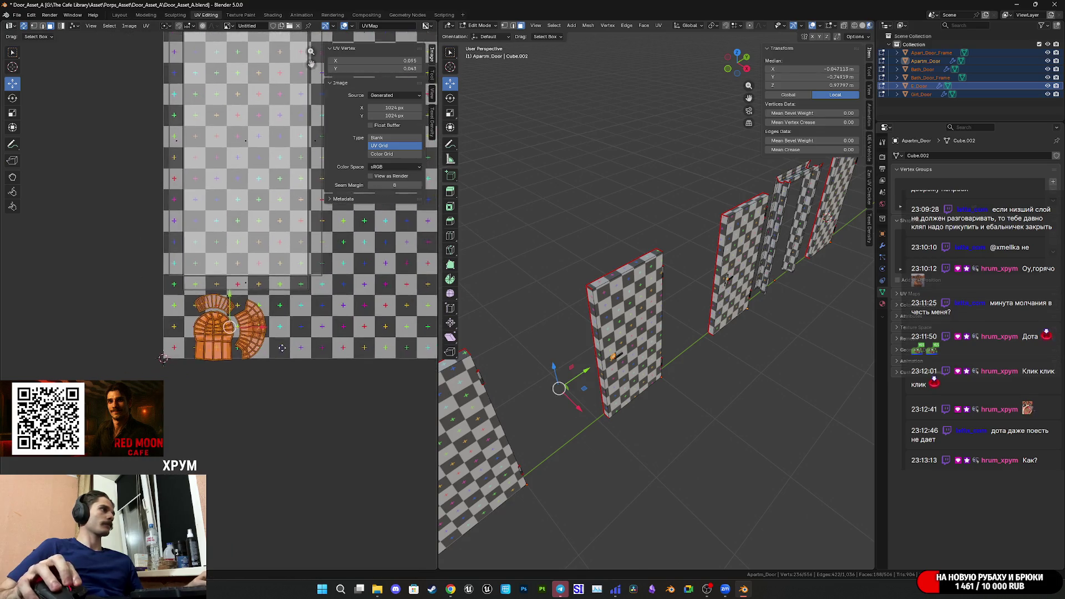
{"action": "key", "text": "r"}
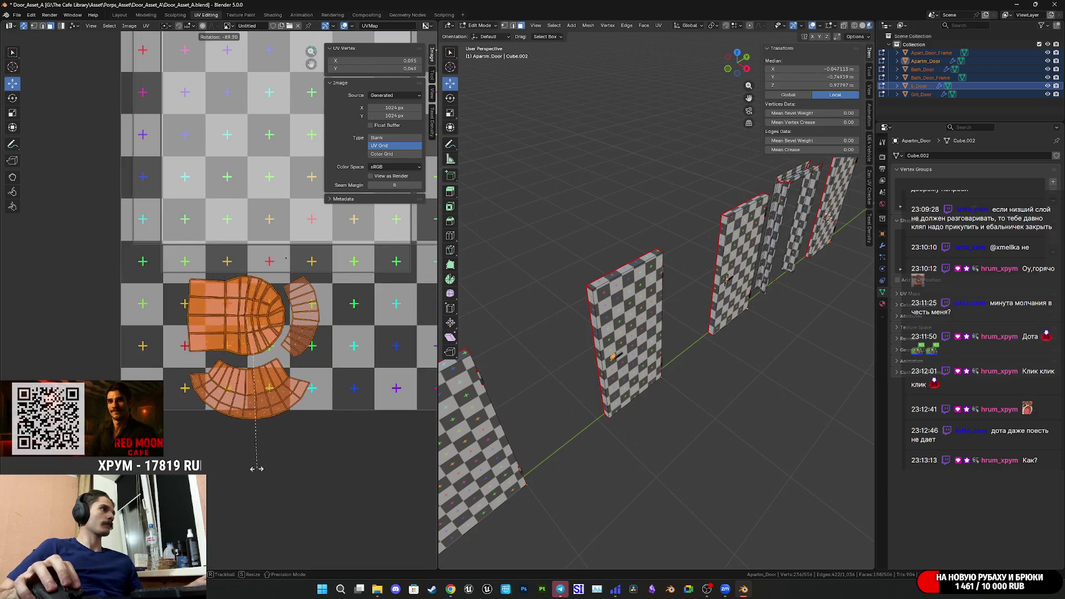
{"action": "left_click", "coordinate": [385, 410]}
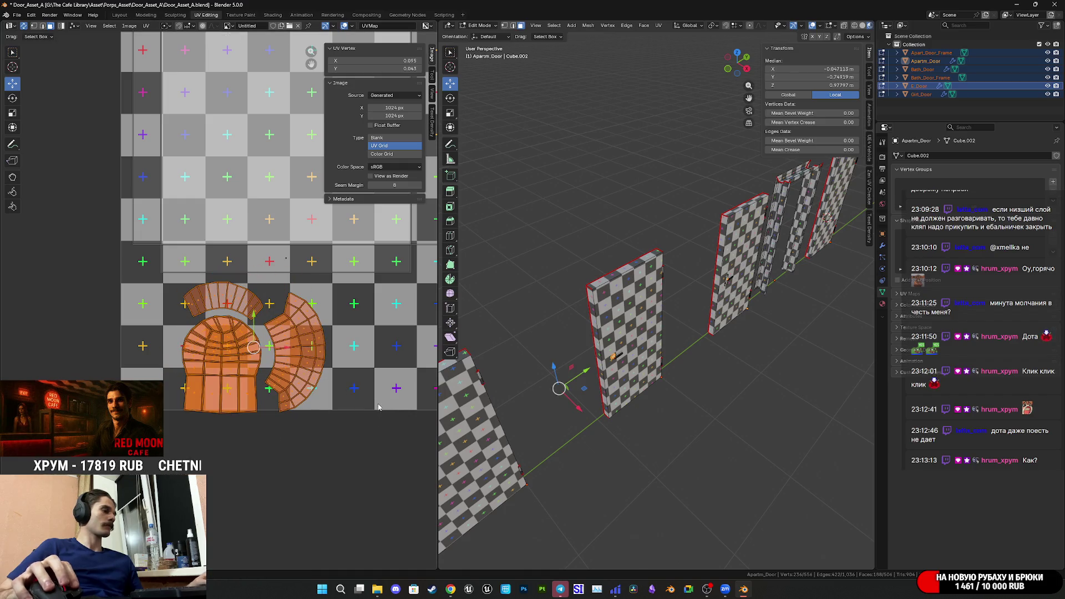
{"action": "key", "text": "g"}
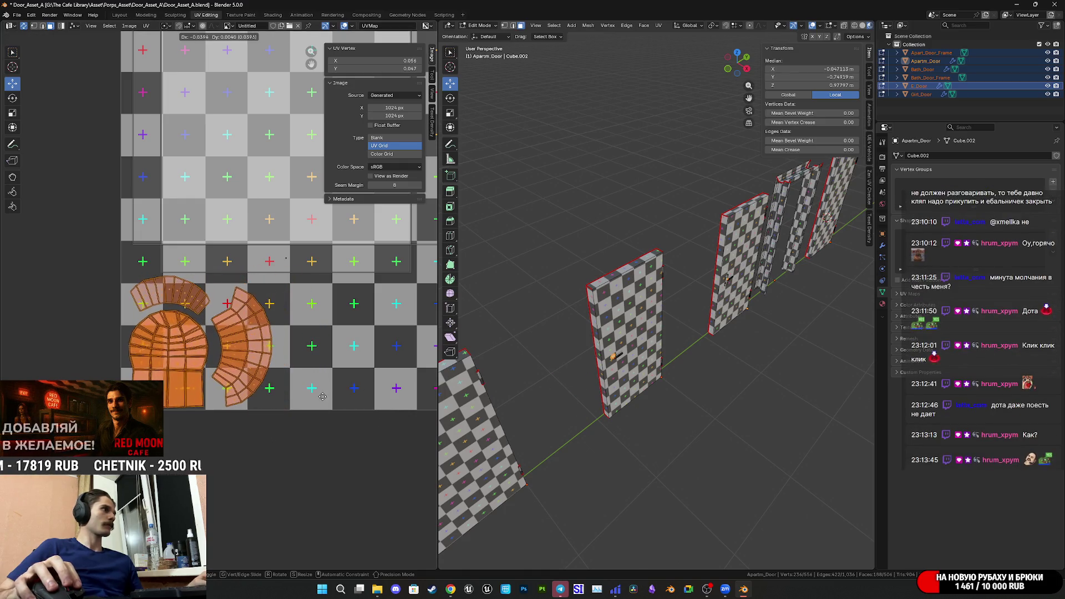
{"action": "right_click", "coordinate": [323, 397]}
{"action": "key", "text": "r"}
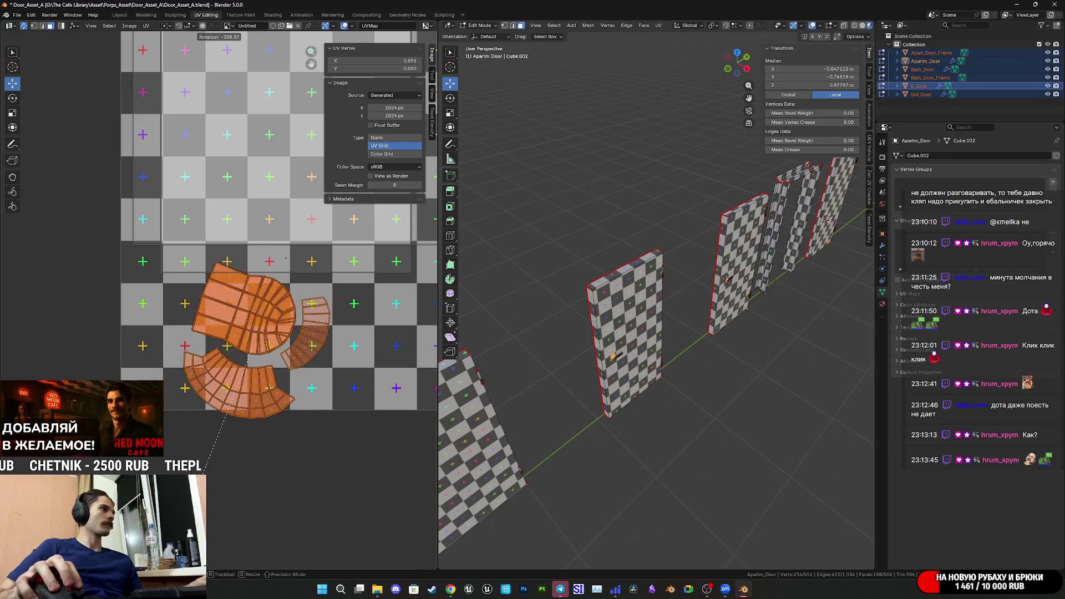
{"action": "left_click", "coordinate": [246, 481]}
{"action": "key", "text": "g"}
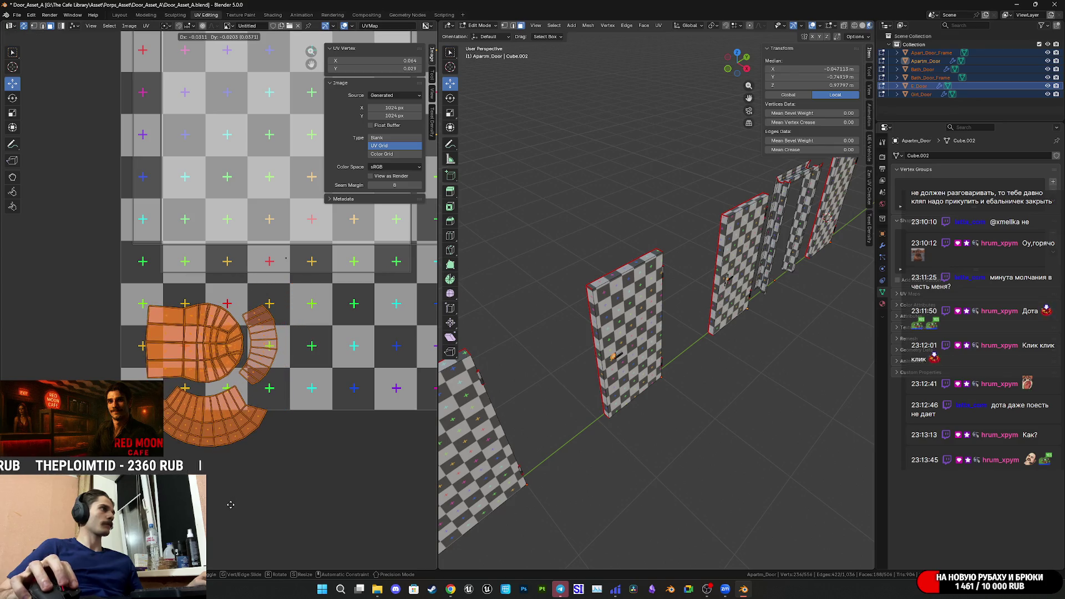
{"action": "left_click", "coordinate": [231, 505]}
- Scale up the curved islands and shift them right and down
{"action": "key", "text": "s"}
{"action": "left_click", "coordinate": [299, 534]}
{"action": "key", "text": "g"}
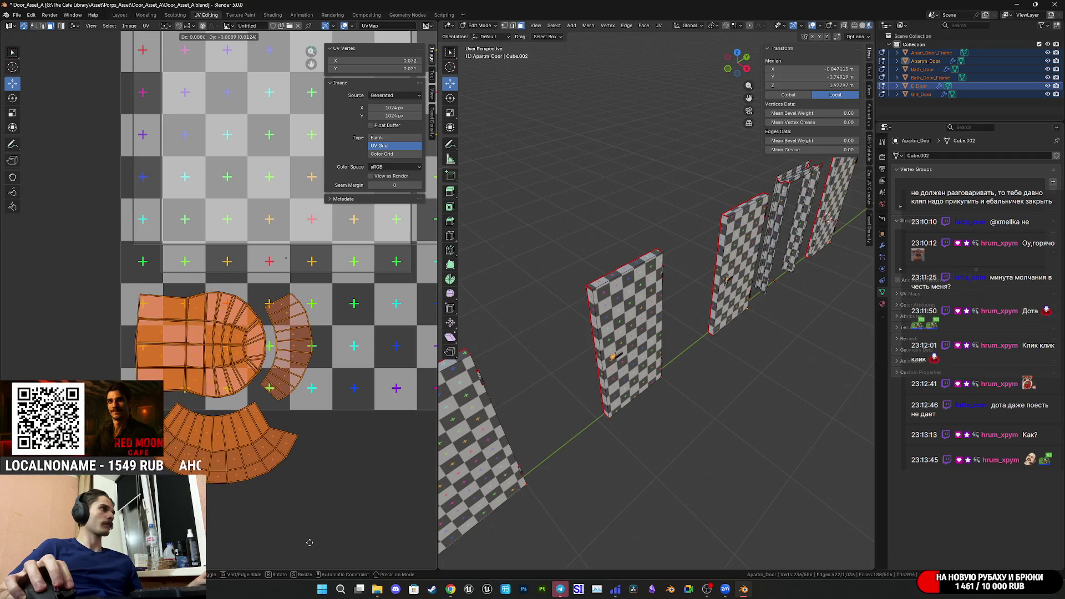
{"action": "left_click", "coordinate": [310, 543]}
- Select the lower arc island together with the overlapping arc island
{"action": "left_click", "coordinate": [245, 464]}
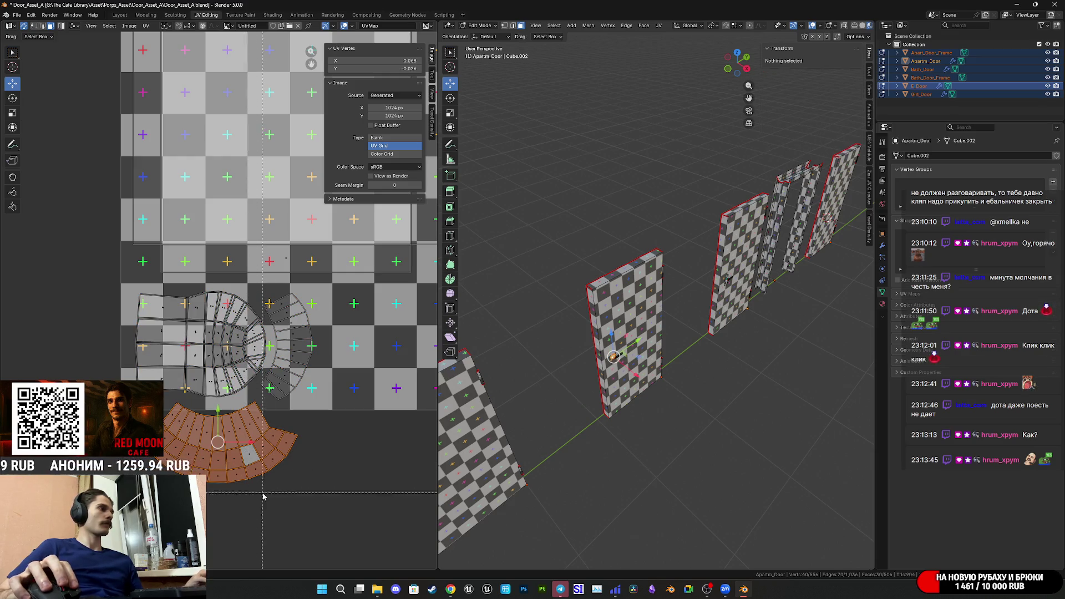
{"action": "left_click", "coordinate": [216, 451], "text": "shift"}
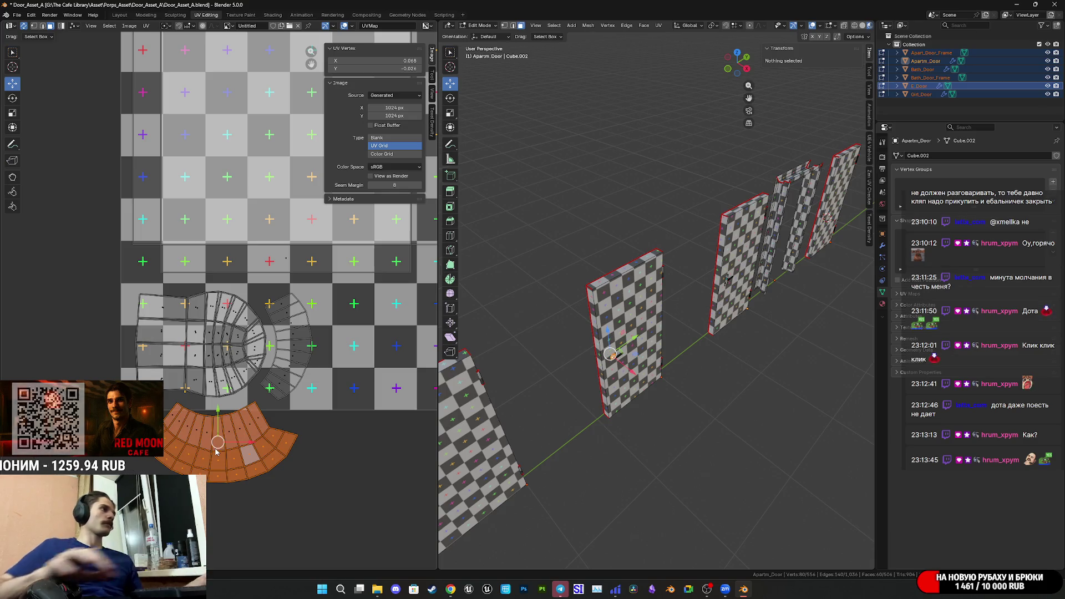
{"action": "middle_click_drag", "start_coordinate": [216, 451], "coordinate": [154, 444]}
{"action": "key", "text": "g"}
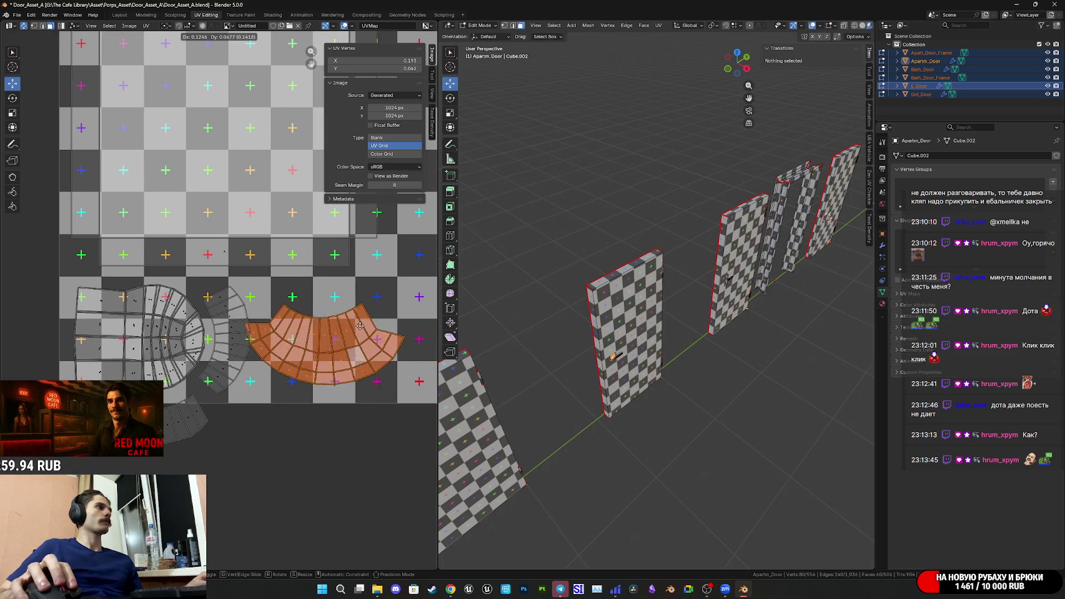
{"action": "key", "text": "Escape"}
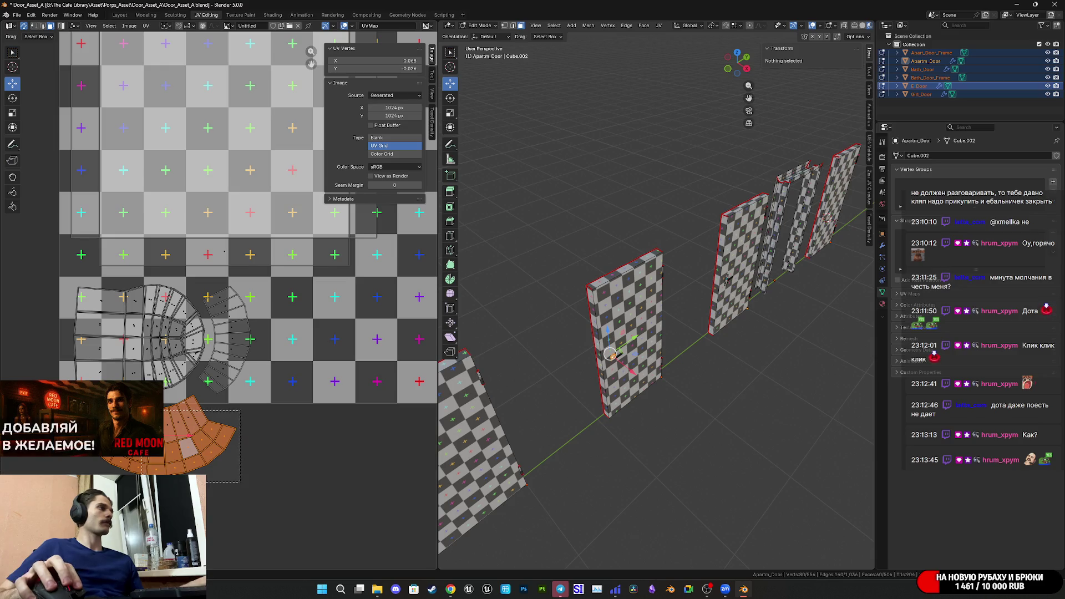
- Move the whole arc island up and right, then slightly left into its final spot
{"action": "left_click", "coordinate": [210, 441], "text": "shift"}
{"action": "middle_click_drag", "start_coordinate": [210, 441], "coordinate": [182, 460]}
{"action": "key", "text": "g"}
{"action": "left_click", "coordinate": [372, 358]}
{"action": "middle_click_drag", "start_coordinate": [373, 357], "coordinate": [324, 351]}
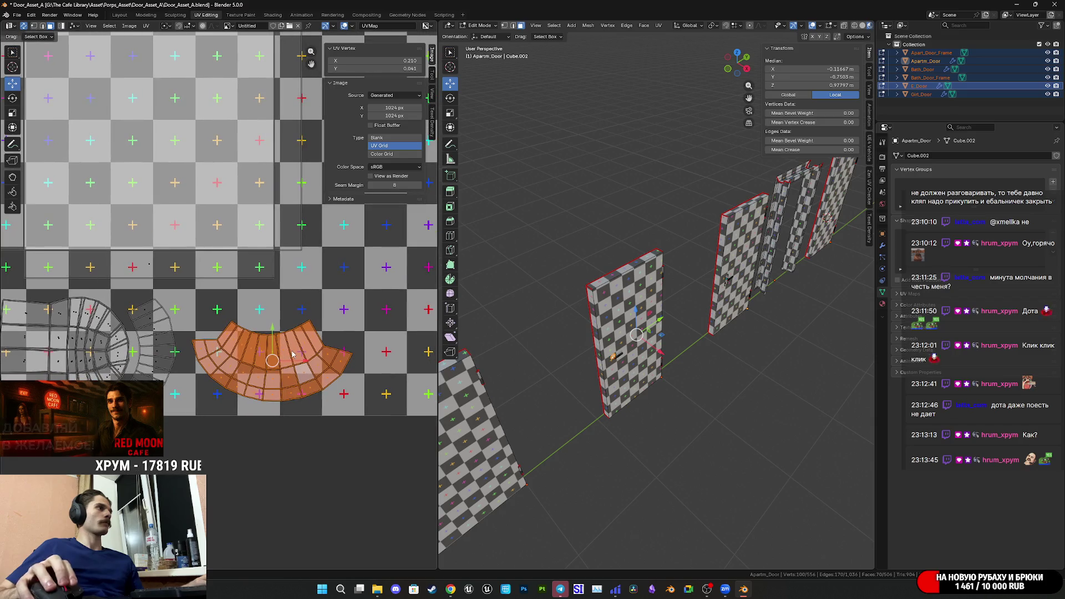
{"action": "key", "text": "g"}
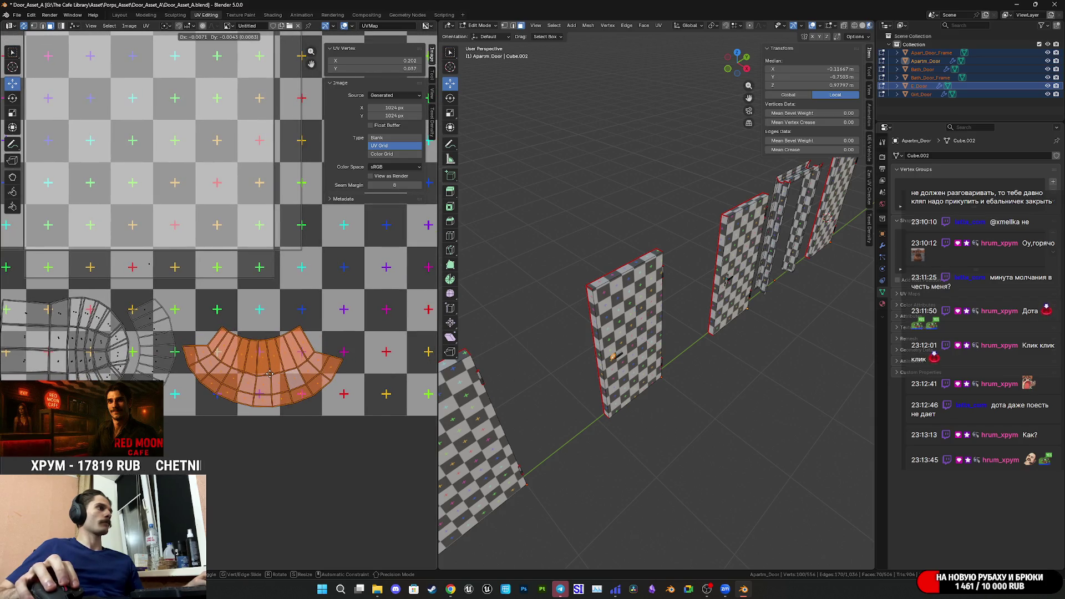
{"action": "left_click", "coordinate": [268, 371]}
{"action": "scroll", "coordinate": [229, 376], "scroll_direction": "down", "scroll_amount": 4}
{"action": "scroll", "coordinate": [230, 376], "scroll_direction": "up", "scroll_amount": 5}
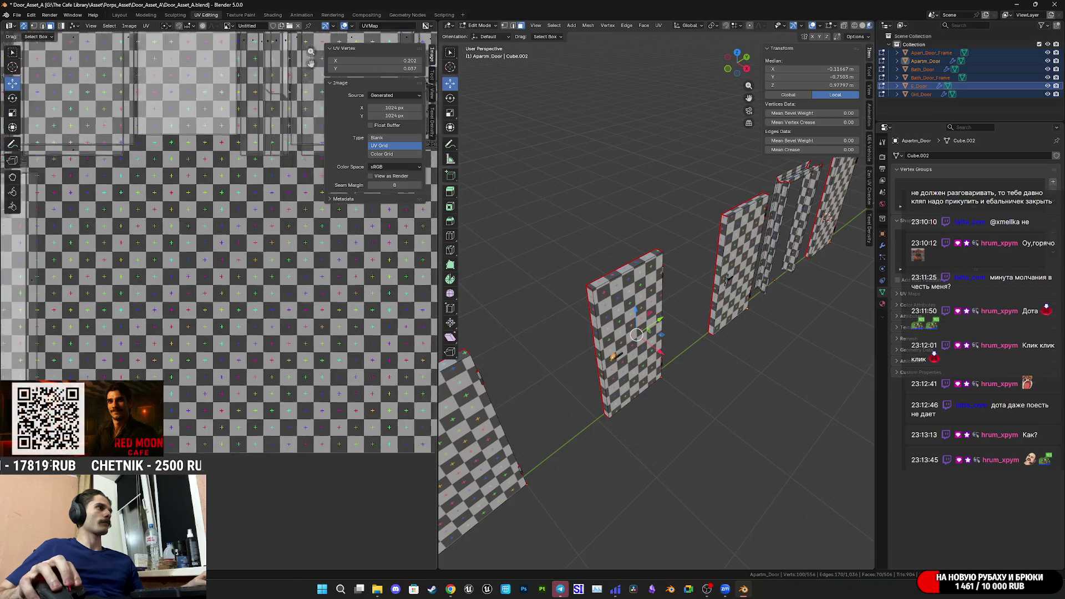
{"action": "scroll", "coordinate": [169, 451], "scroll_direction": "down", "scroll_amount": 7}
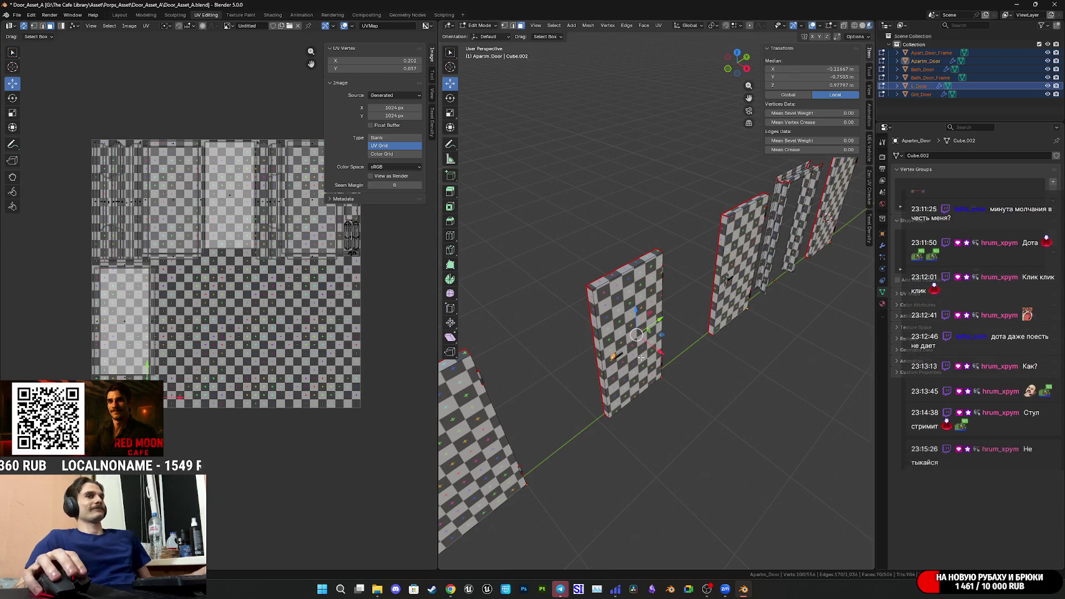
- Save Door_Asset_A.blend with Ctrl+S
{"action": "key", "text": "ctrl+s"}
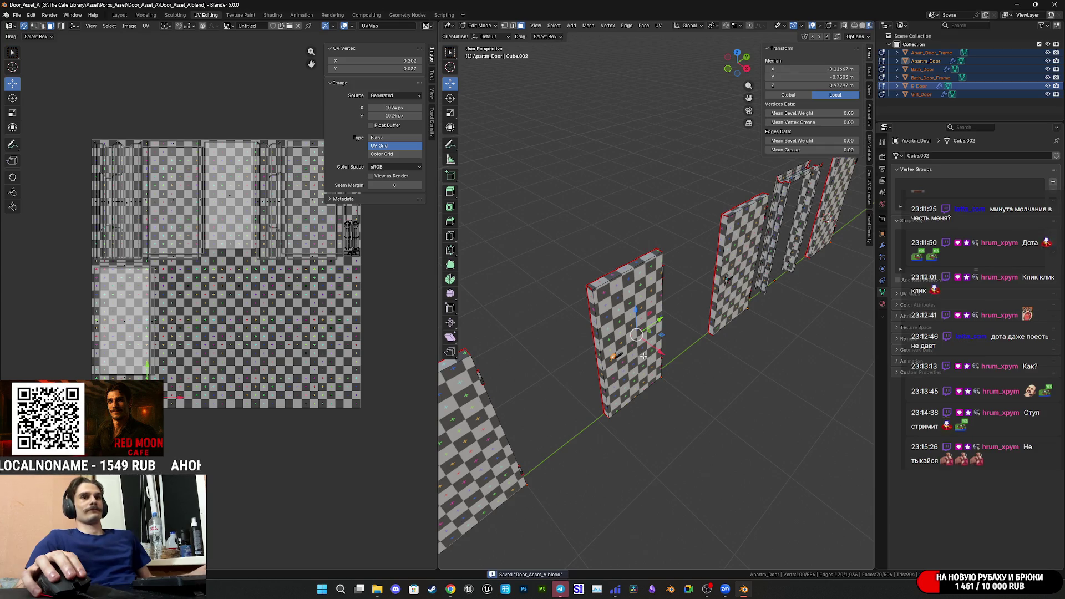
{"action": "scroll", "coordinate": [283, 371], "scroll_direction": "up", "scroll_amount": 3}
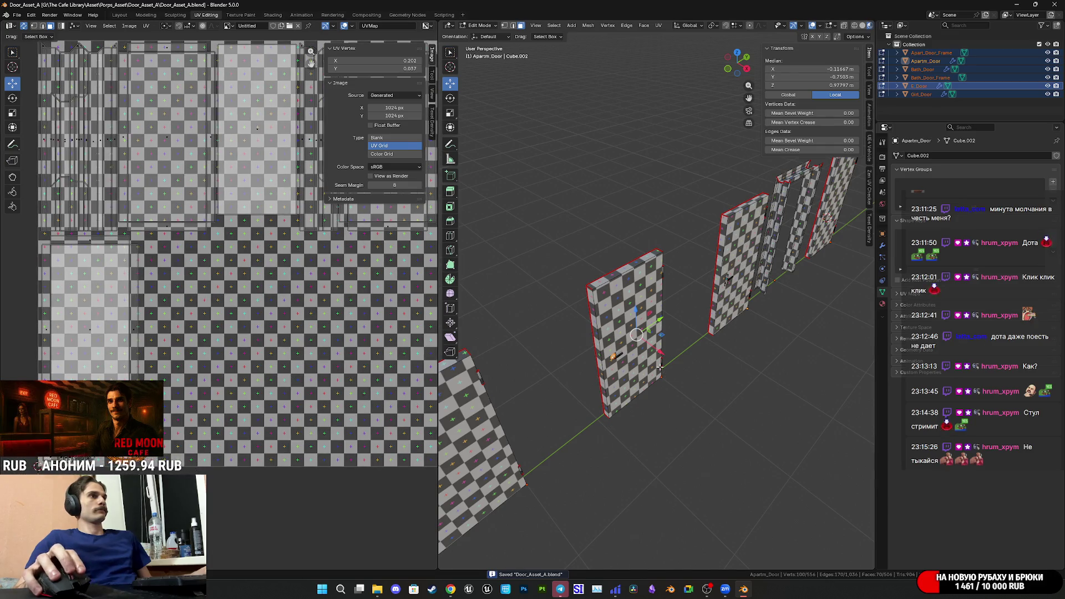
{"action": "left_click", "coordinate": [637, 346]}
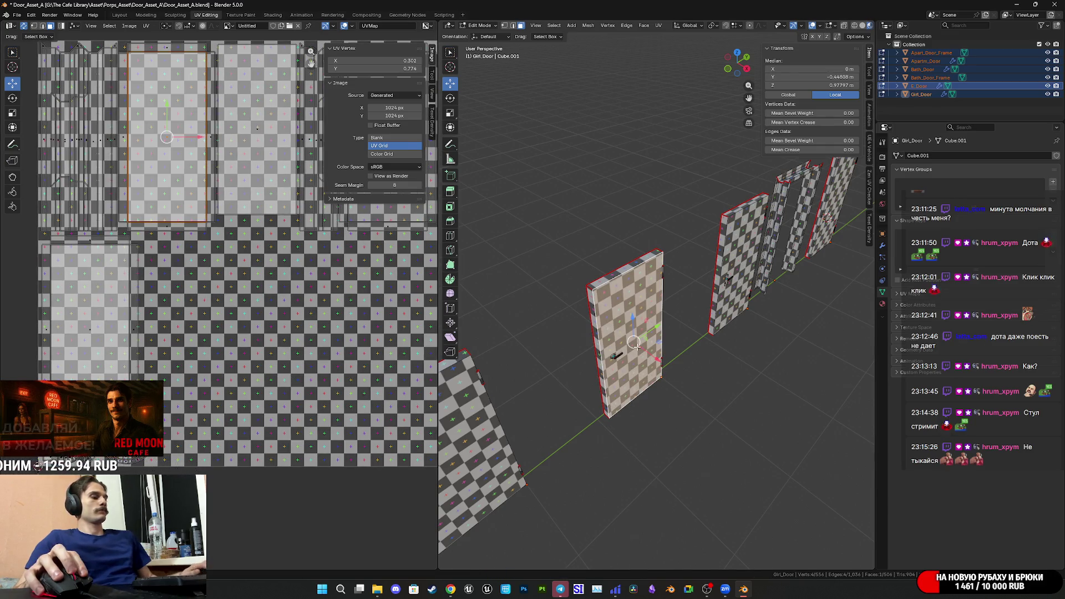
{"action": "key", "text": "l"}
{"action": "mouse_move", "coordinate": [645, 334]}
{"action": "middle_mouse_down"}
{"action": "mouse_move", "coordinate": [617, 309]}
{"action": "mouse_move", "coordinate": [665, 335]}
{"action": "middle_mouse_up"}
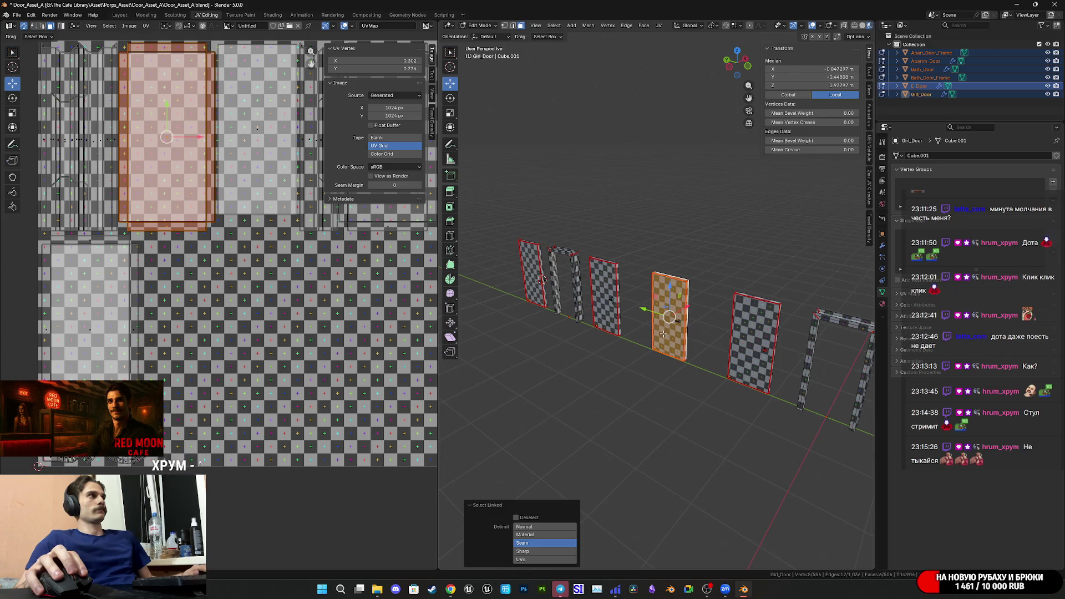
{"action": "key", "text": "g"}
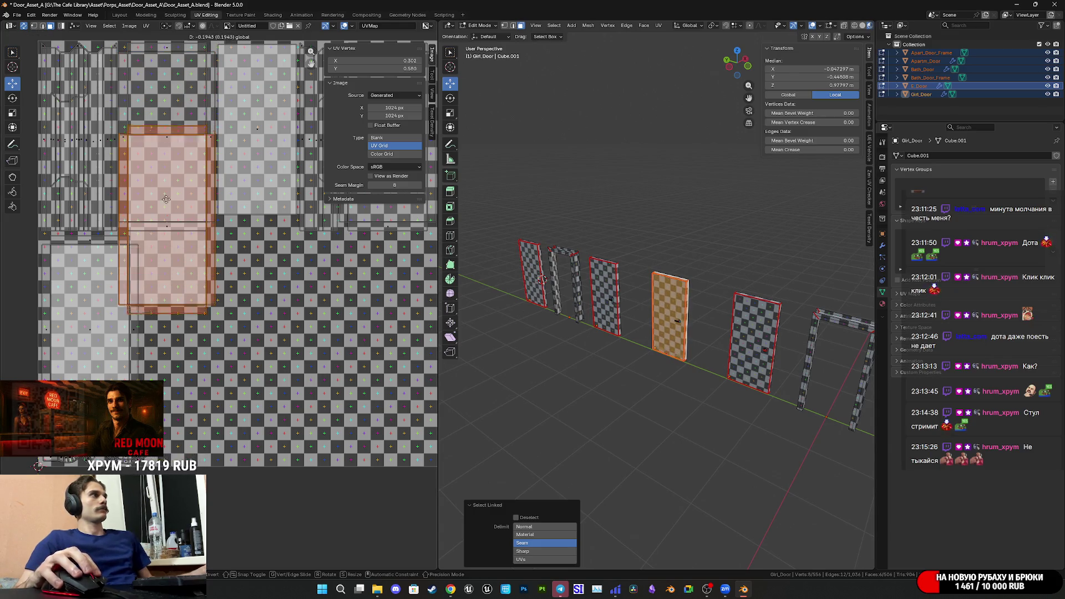
{"action": "left_click", "coordinate": [228, 326]}
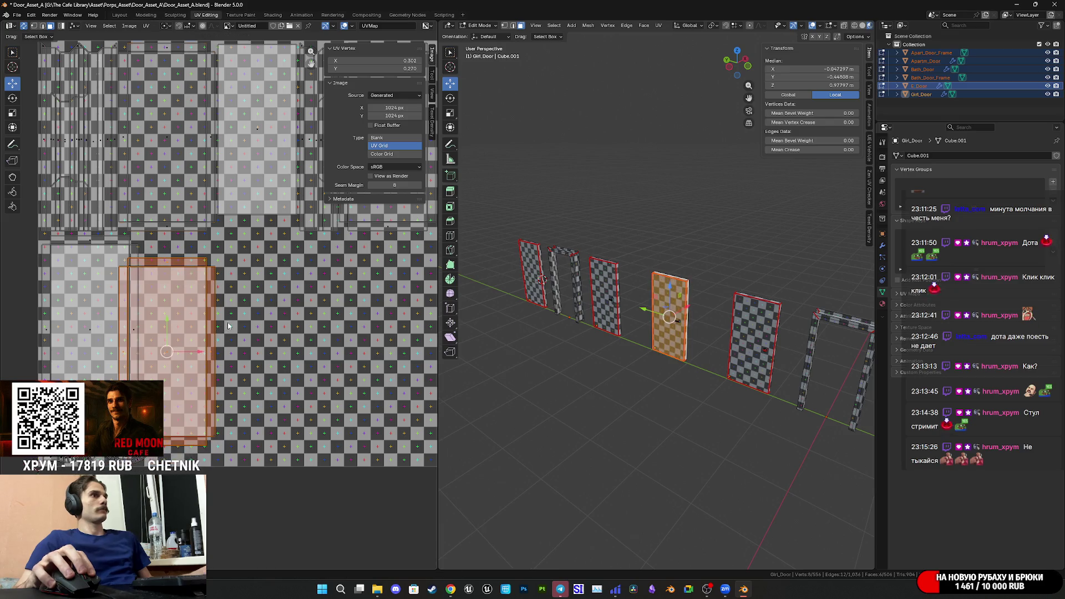
{"action": "key", "text": "ctrl+z"}
{"action": "mouse_move", "coordinate": [643, 344]}
{"action": "middle_mouse_down"}
{"action": "mouse_move", "coordinate": [628, 360]}
{"action": "mouse_move", "coordinate": [707, 362]}
{"action": "middle_mouse_up"}
{"action": "scroll", "coordinate": [629, 363], "scroll_direction": "up", "scroll_amount": 5}
{"action": "scroll", "coordinate": [628, 364], "scroll_direction": "down", "scroll_amount": 4}
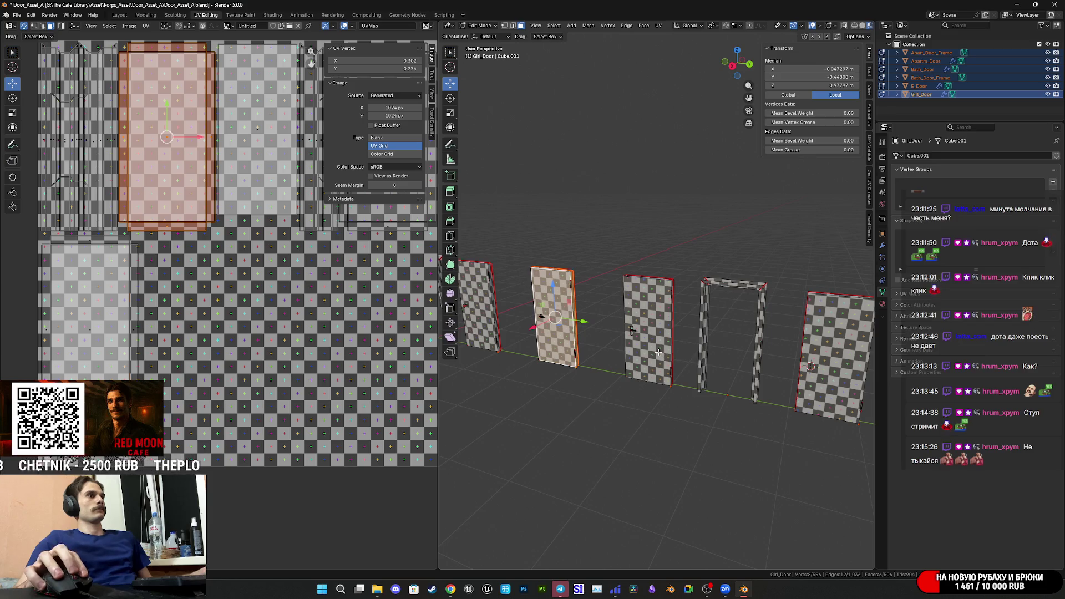
{"action": "left_click", "coordinate": [633, 332]}
{"action": "key", "text": "l"}
{"action": "middle_click_drag", "start_coordinate": [658, 352], "coordinate": [613, 342]}
{"action": "left_click", "coordinate": [630, 333]}
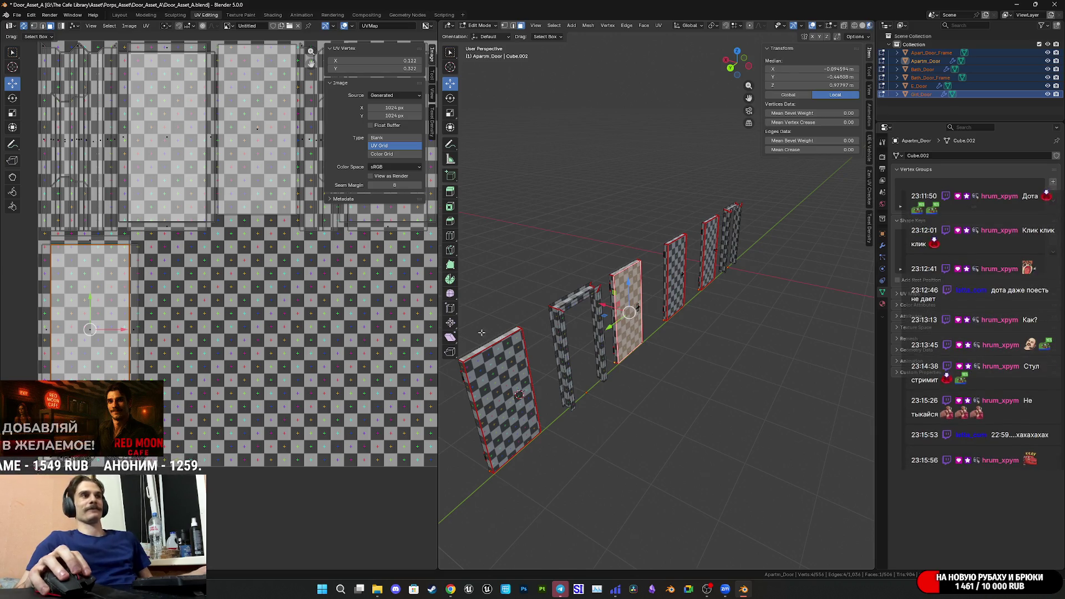
- Orbit around the door row to a level front view and save the file
{"action": "mouse_move", "coordinate": [606, 331]}
{"action": "middle_mouse_down"}
{"action": "mouse_move", "coordinate": [749, 331]}
{"action": "mouse_move", "coordinate": [722, 338]}
{"action": "middle_mouse_up"}
{"action": "key", "text": "ctrl+s"}
{"action": "scroll", "coordinate": [719, 328], "scroll_direction": "up", "scroll_amount": 3}
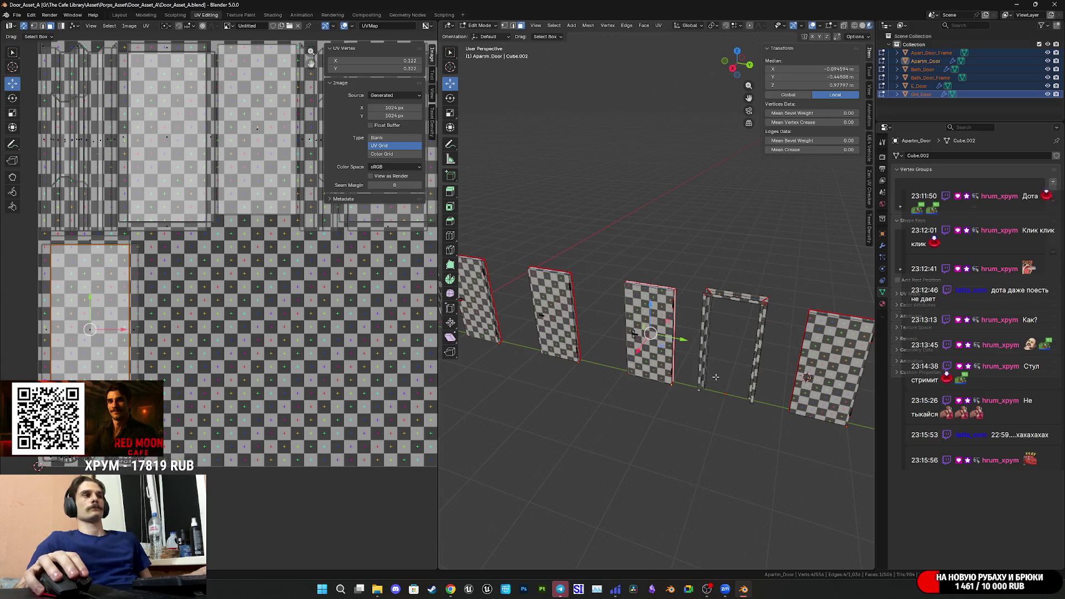
{"action": "scroll", "coordinate": [716, 377], "scroll_direction": "down", "scroll_amount": 3}
{"action": "mouse_move", "coordinate": [707, 374]}
{"action": "middle_mouse_down"}
{"action": "mouse_move", "coordinate": [720, 361]}
{"action": "mouse_move", "coordinate": [751, 378]}
{"action": "middle_mouse_up"}
- Leave Edit Mode, select E_Door, save again, then deselect everything
{"action": "key", "text": "ctrl+s"}
{"action": "key", "text": "Tab"}
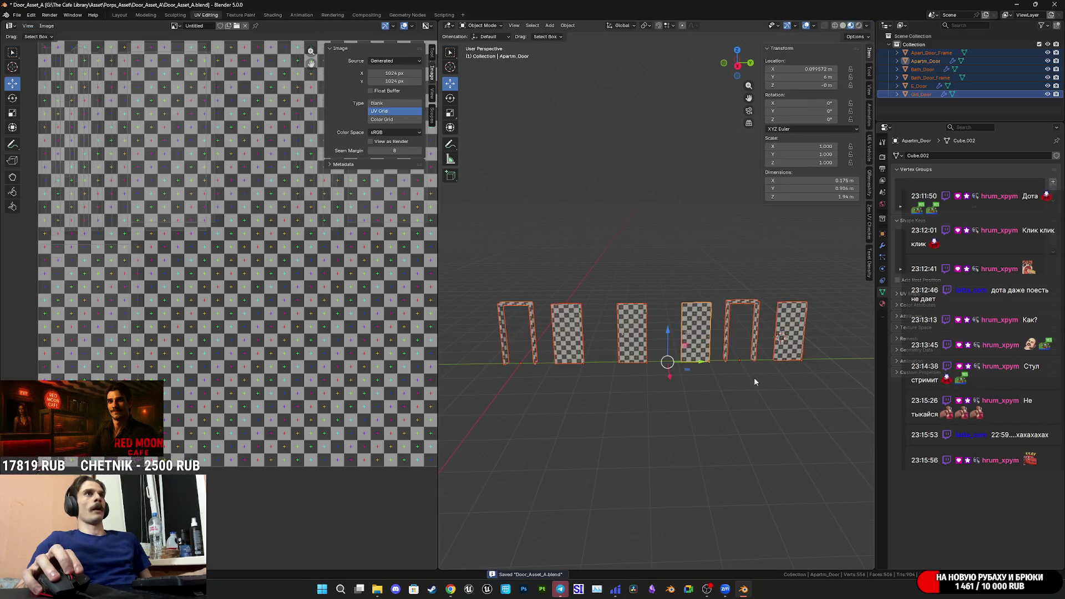
{"action": "left_click", "coordinate": [787, 333]}
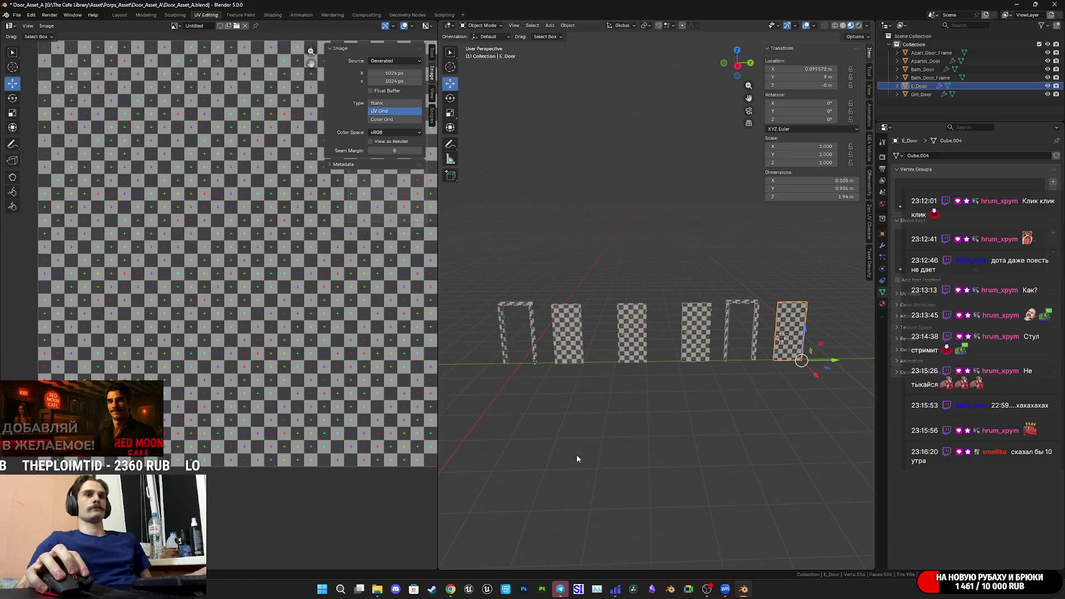
{"action": "mouse_move", "coordinate": [451, 588]}
{"action": "mouse_move", "coordinate": [451, 570]}
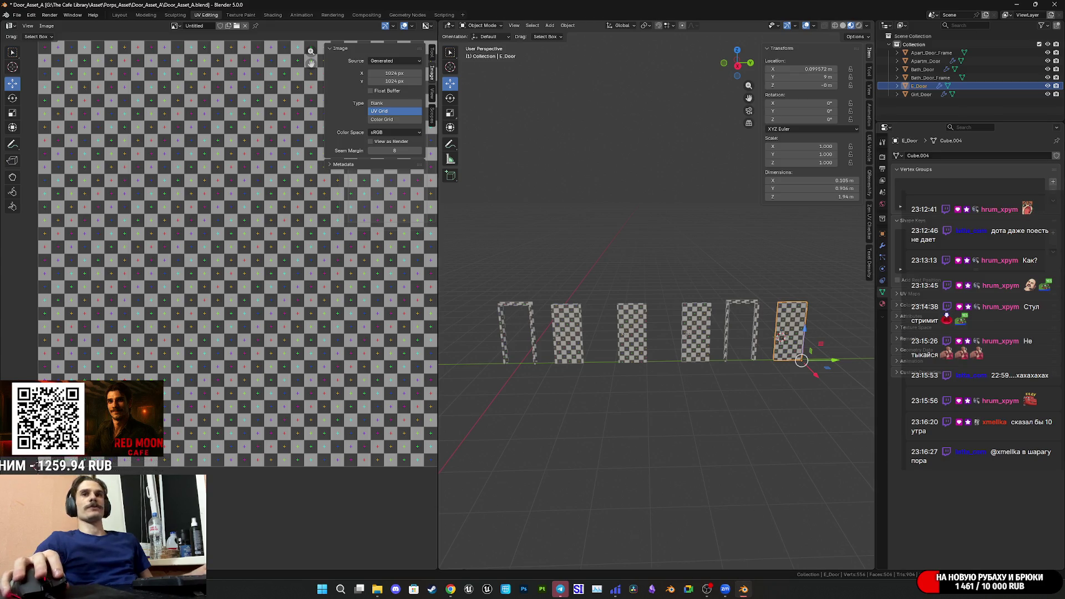
{"action": "key", "text": "ctrl+s"}
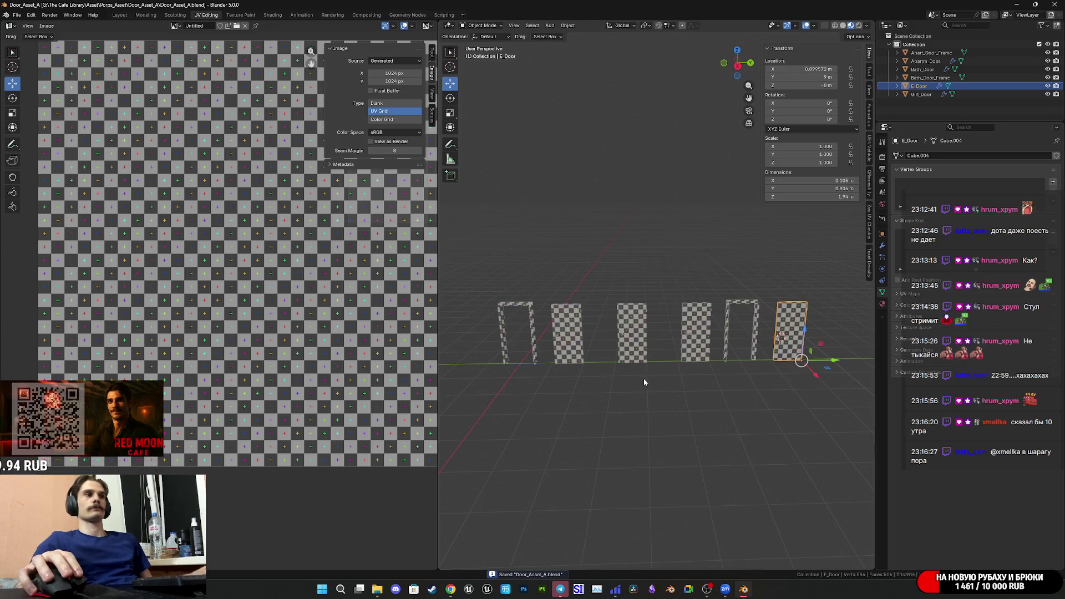
{"action": "left_click", "coordinate": [648, 387]}
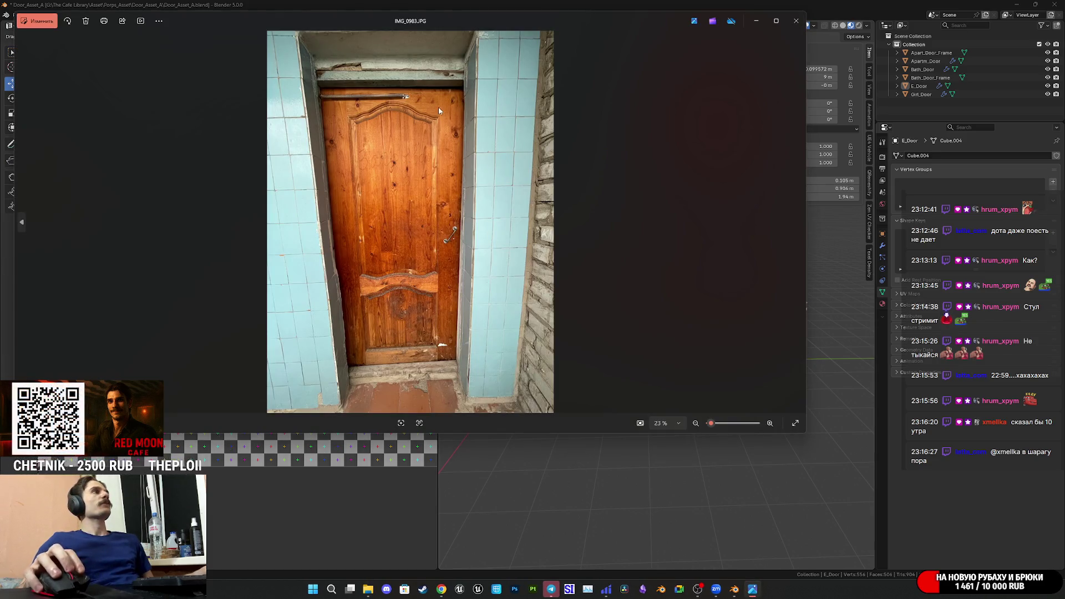
- Zoom into IMG_0983.JPG, close Photos, and bring the Twitch dashboard forward
{"action": "scroll", "coordinate": [416, 87], "scroll_direction": "up", "scroll_amount": 3}
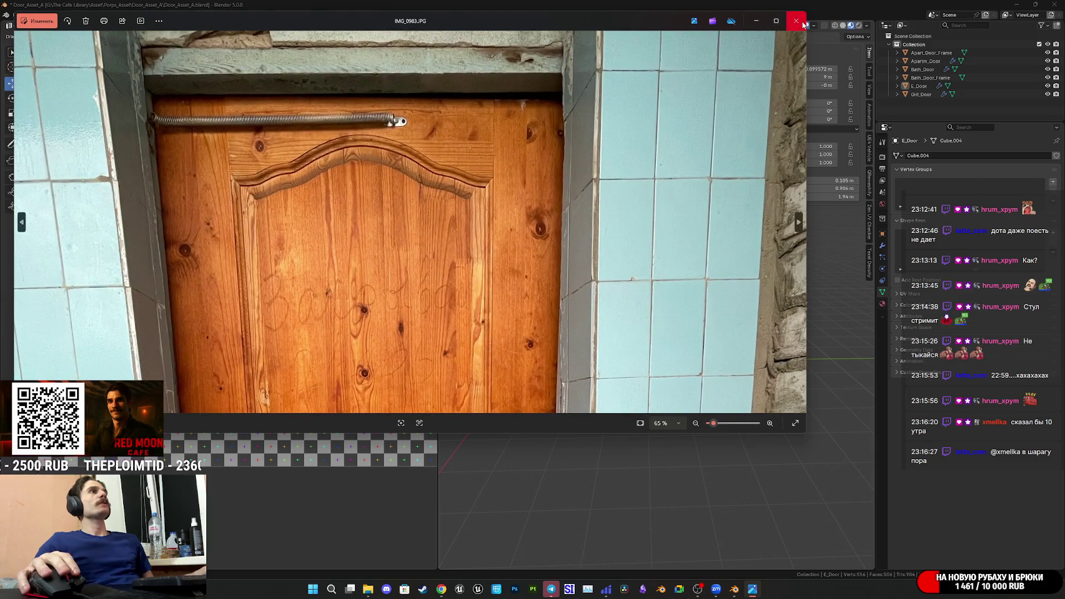
{"action": "left_click", "coordinate": [796, 21]}
{"action": "left_click", "coordinate": [441, 589]}
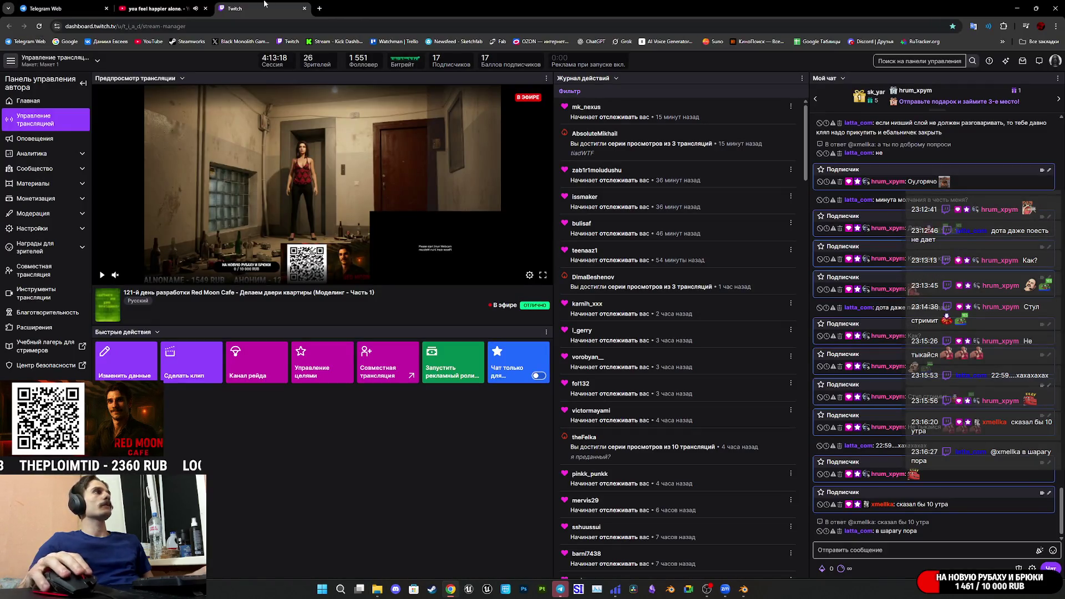
- Pause the video in the YouTube tab and return to the Twitch dashboard
{"action": "left_click", "coordinate": [166, 8]}
{"action": "left_click", "coordinate": [447, 211]}
{"action": "left_click", "coordinate": [261, 8]}
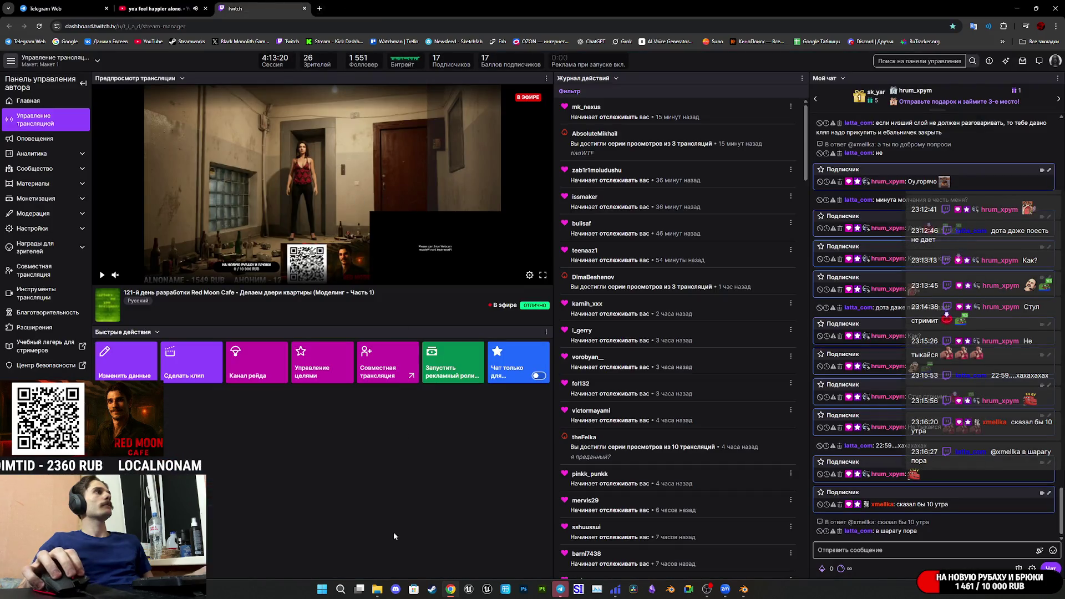
- Set the media player volume to 2, minimize it, and bring Blender back
{"action": "left_click", "coordinate": [377, 589]}
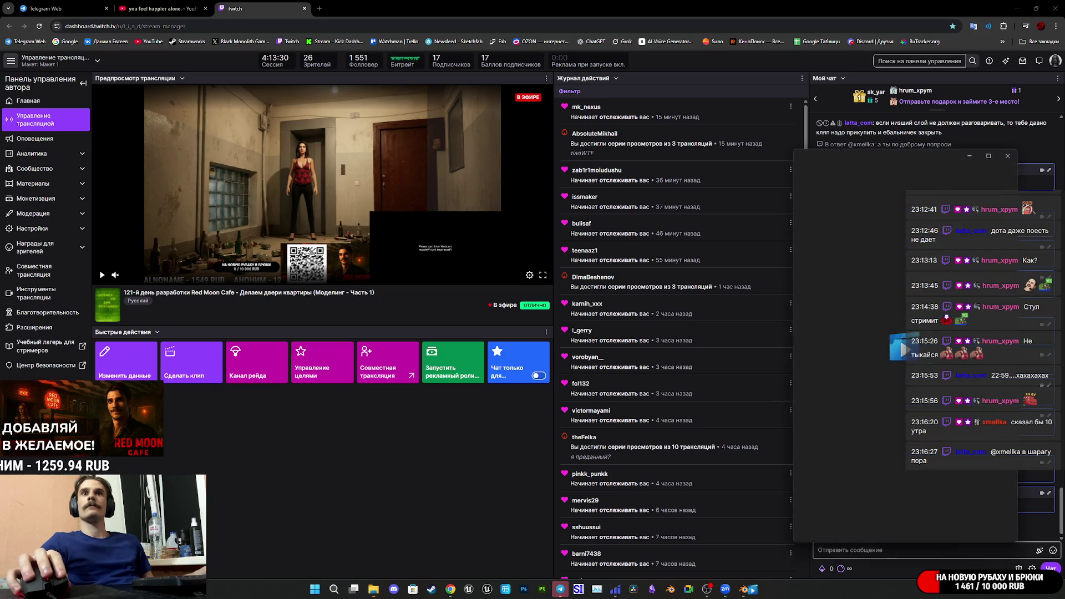
{"action": "left_click", "coordinate": [809, 526]}
{"action": "left_click", "coordinate": [831, 508]}
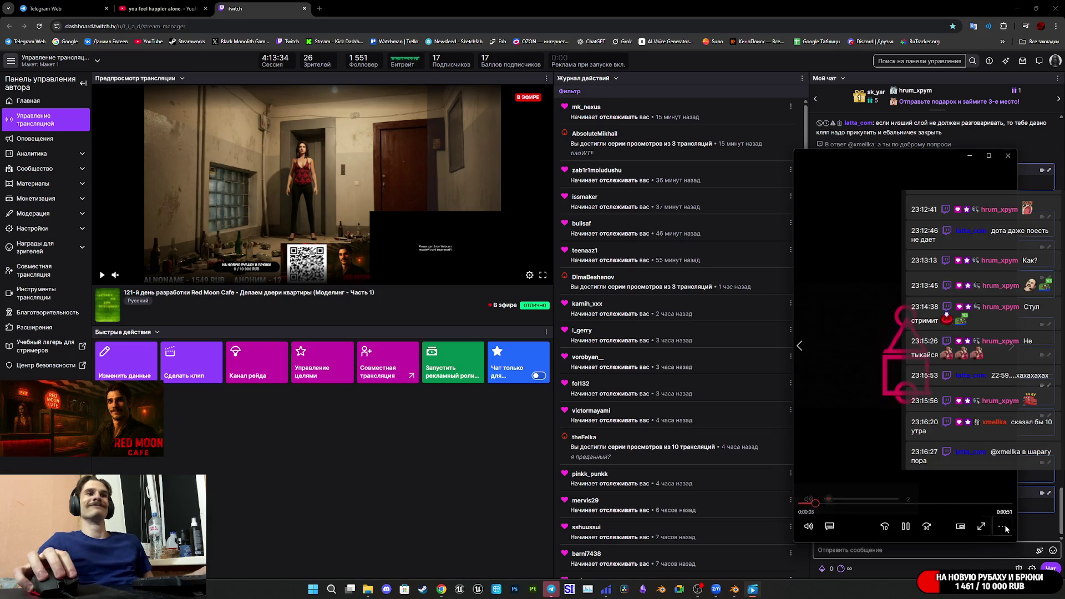
{"action": "left_click", "coordinate": [974, 158]}
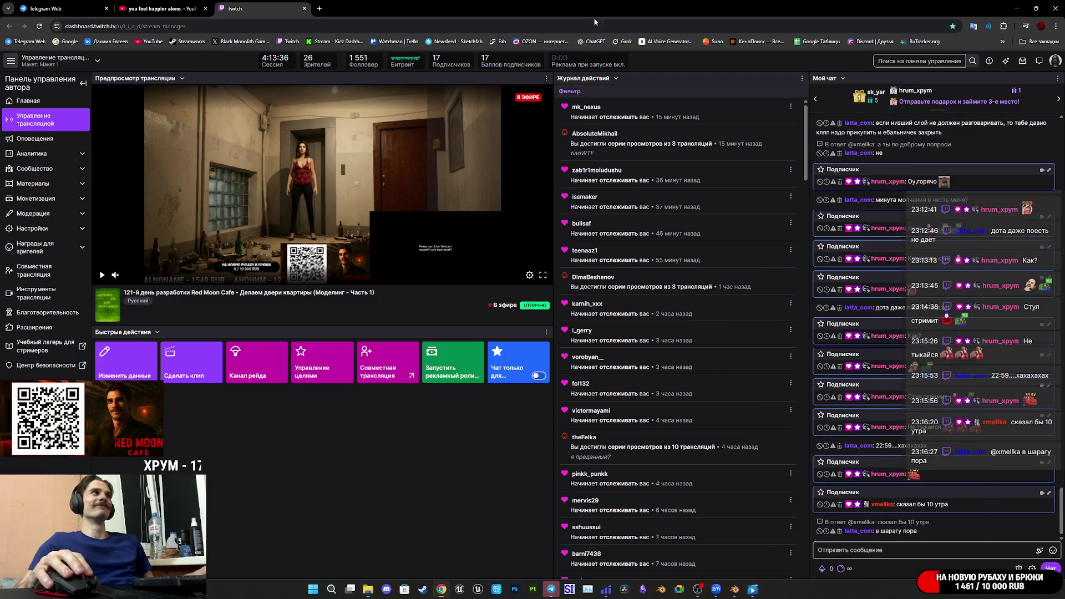
{"action": "left_click", "coordinate": [738, 593]}
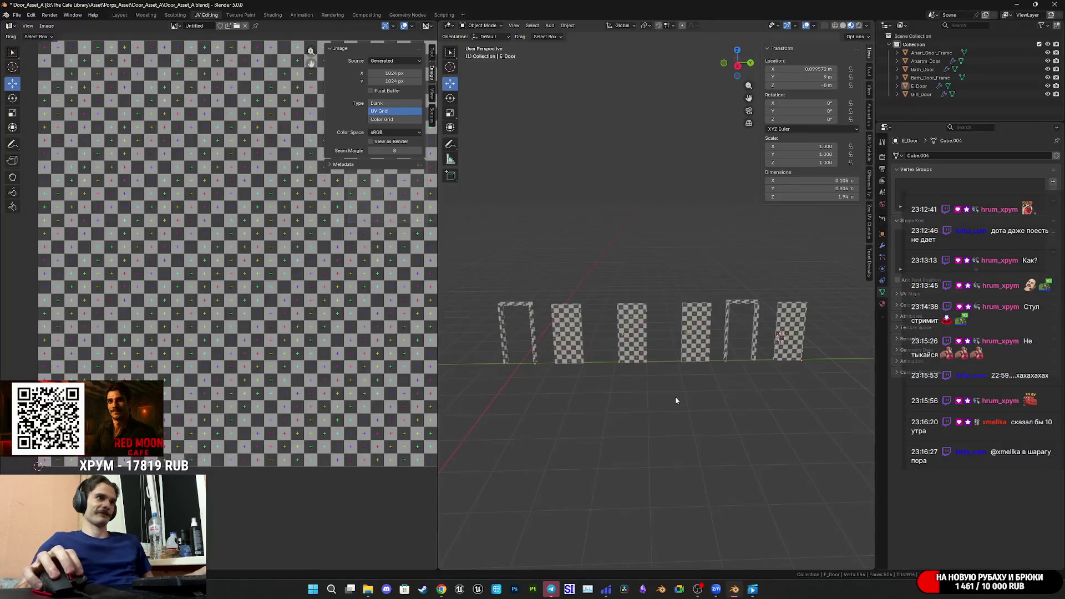
- Save the door file with Ctrl+S and orbit around the row of doors
{"action": "key", "text": "ctrl+s"}
{"action": "scroll", "coordinate": [724, 384], "scroll_direction": "up", "scroll_amount": 3}
{"action": "mouse_move", "coordinate": [724, 384]}
{"action": "middle_mouse_down"}
{"action": "mouse_move", "coordinate": [600, 365]}
{"action": "mouse_move", "coordinate": [645, 376]}
{"action": "middle_mouse_up"}
{"action": "scroll", "coordinate": [600, 365], "scroll_direction": "down", "scroll_amount": 2}
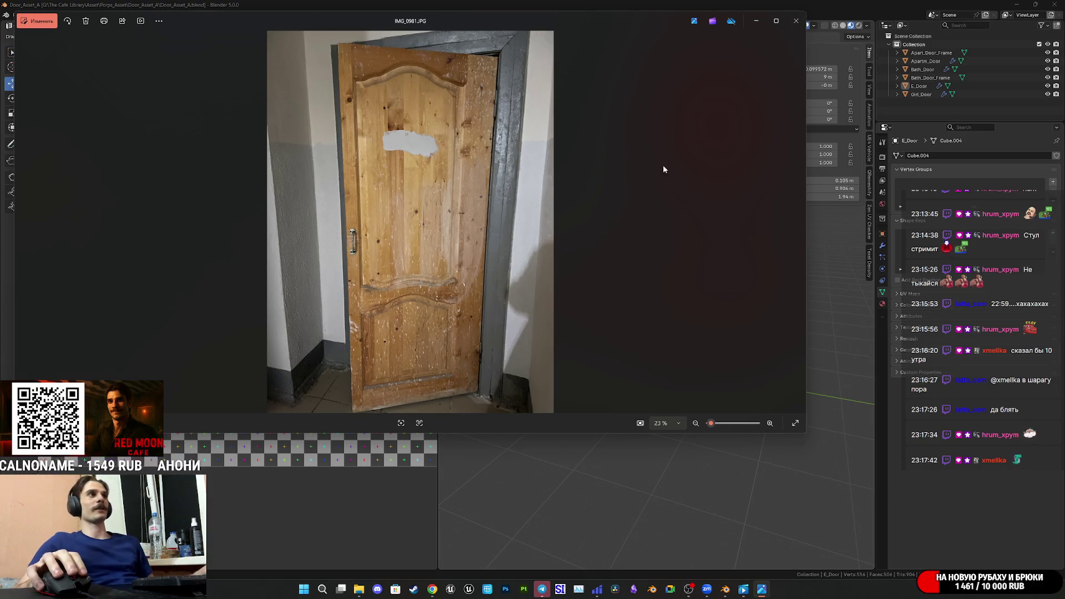
- Close the IMG_0981.JPG reference photo in Windows Photos
{"action": "left_click", "coordinate": [797, 20]}
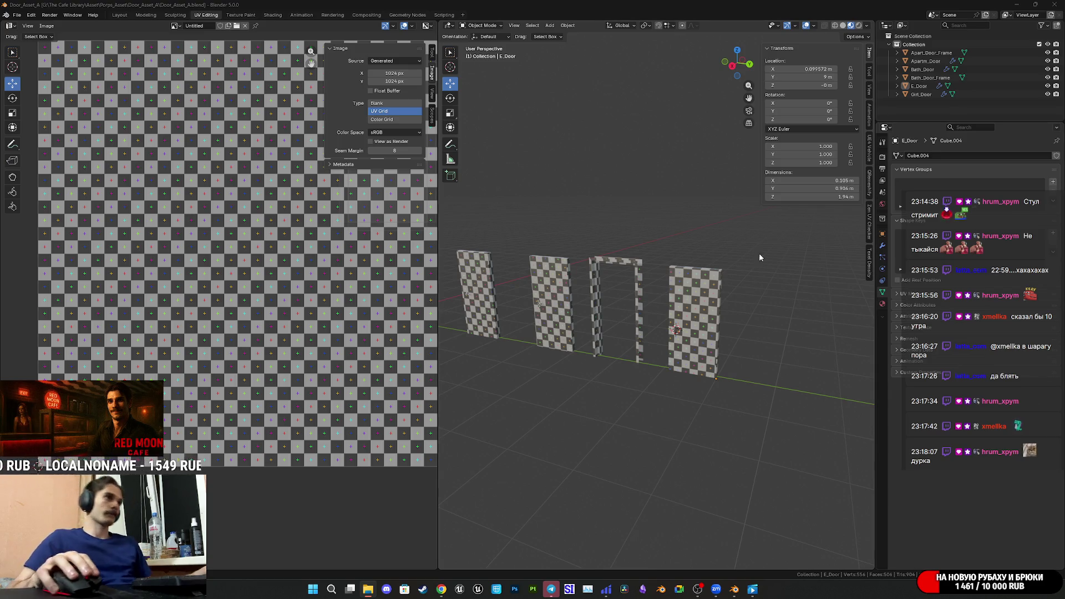
- Orbit to a higher view, save, and put E_Door into Edit Mode to show its UVs
{"action": "scroll", "coordinate": [760, 257], "scroll_direction": "down", "scroll_amount": 3}
{"action": "mouse_move", "coordinate": [760, 257]}
{"action": "middle_mouse_down"}
{"action": "mouse_move", "coordinate": [752, 361]}
{"action": "mouse_move", "coordinate": [761, 358]}
{"action": "middle_mouse_up"}
{"action": "scroll", "coordinate": [752, 360], "scroll_direction": "up", "scroll_amount": 5}
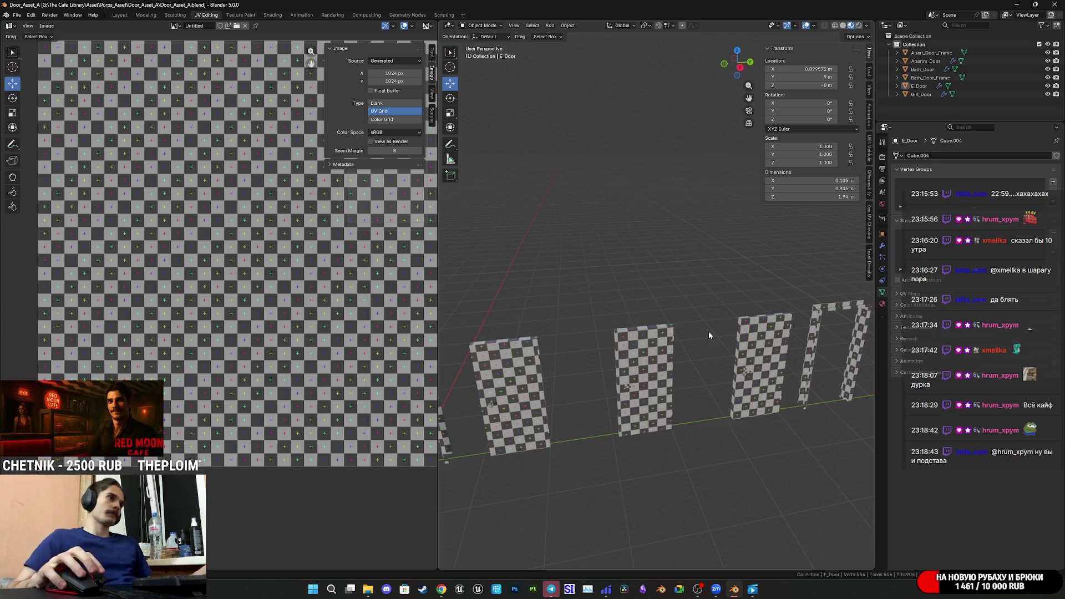
{"action": "key", "text": "ctrl+s"}
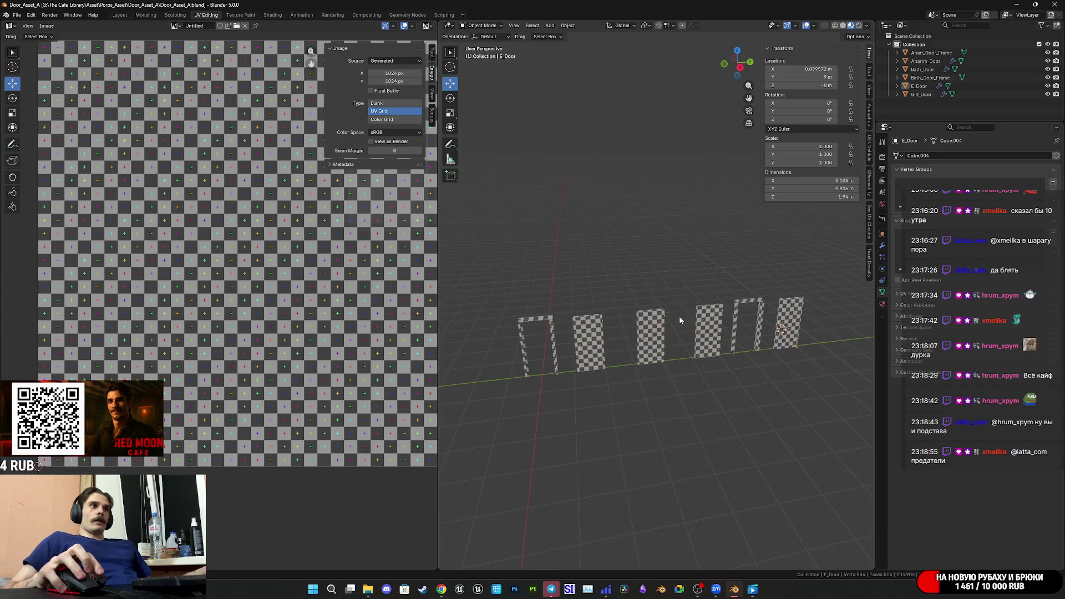
{"action": "key", "text": "Tab"}
{"action": "scroll", "coordinate": [664, 386], "scroll_direction": "up", "scroll_amount": 5}
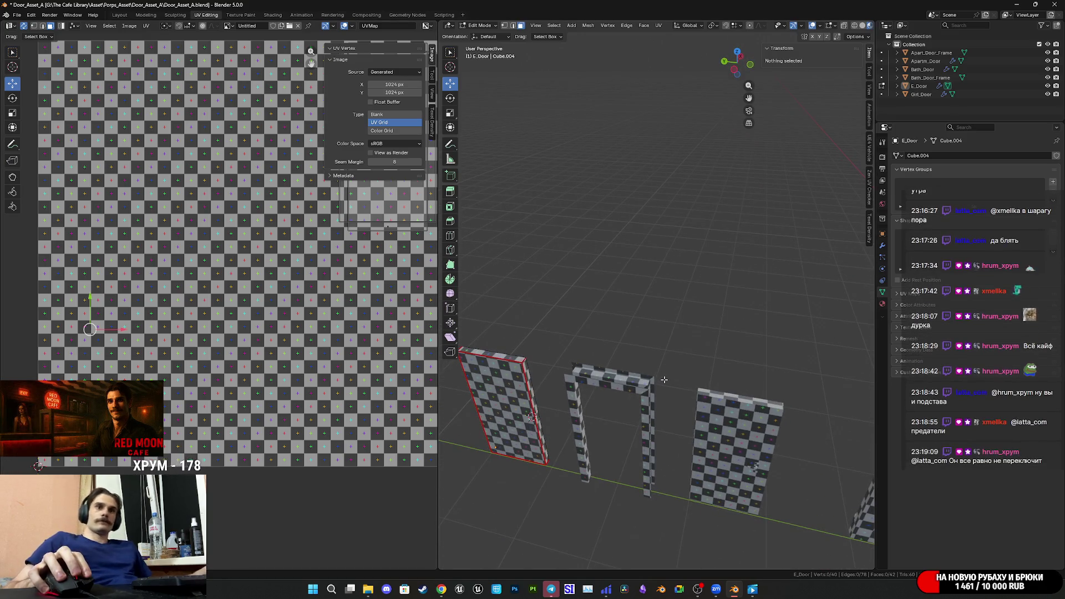
- Turn to a frontal view and return E_Door to Object Mode
{"action": "scroll", "coordinate": [664, 378], "scroll_direction": "down", "scroll_amount": 4}
{"action": "scroll", "coordinate": [669, 374], "scroll_direction": "up", "scroll_amount": 3}
{"action": "middle_click_drag", "start_coordinate": [669, 374], "coordinate": [675, 361]}
{"action": "key", "text": "Tab"}
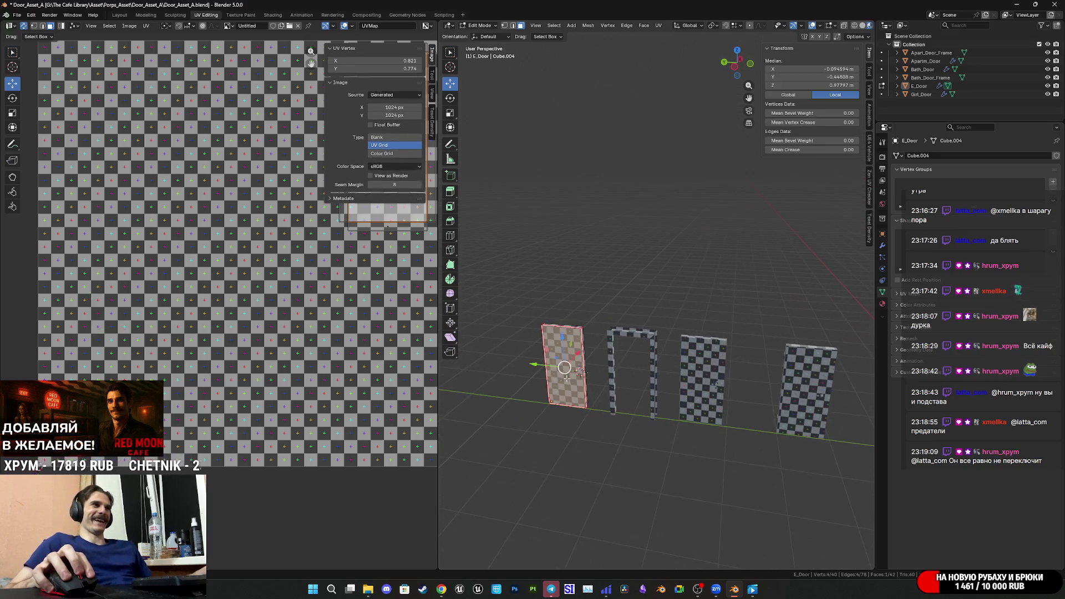
- Select Apartm_Door, then Bath_Door, orbiting in to inspect each
{"action": "left_click", "coordinate": [690, 371]}
{"action": "middle_click_drag", "start_coordinate": [666, 354], "coordinate": [785, 364]}
{"action": "scroll", "coordinate": [693, 355], "scroll_direction": "up", "scroll_amount": 6}
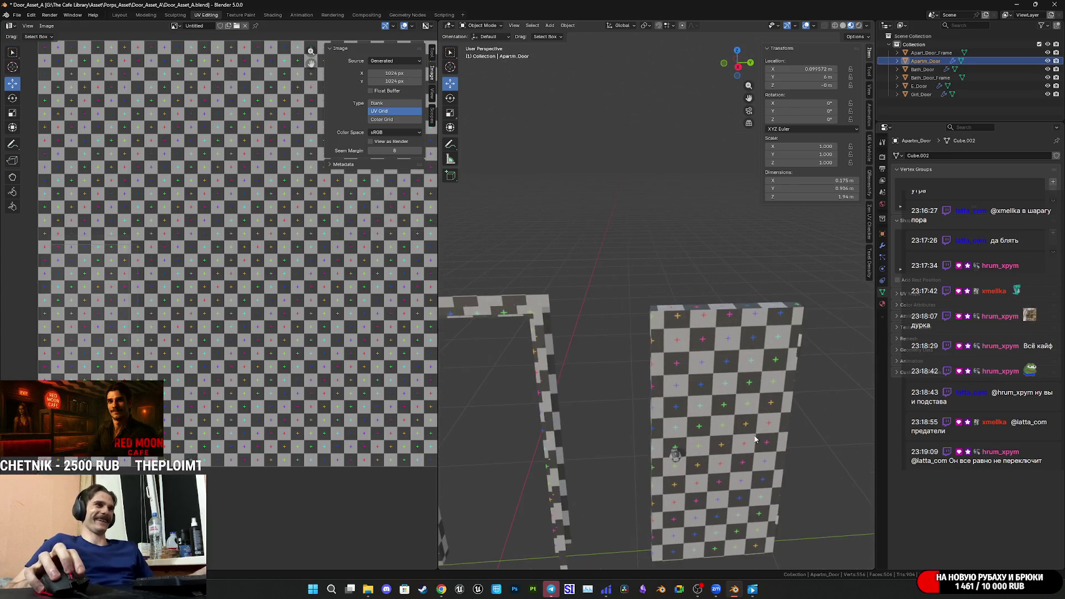
{"action": "left_click", "coordinate": [650, 345]}
{"action": "mouse_move", "coordinate": [650, 345]}
{"action": "middle_mouse_down"}
{"action": "mouse_move", "coordinate": [534, 285]}
{"action": "mouse_move", "coordinate": [558, 317]}
{"action": "mouse_move", "coordinate": [693, 311]}
{"action": "mouse_move", "coordinate": [731, 329]}
{"action": "middle_mouse_up"}
{"action": "scroll", "coordinate": [734, 307], "scroll_direction": "down", "scroll_amount": 3}
{"action": "scroll", "coordinate": [731, 308], "scroll_direction": "up", "scroll_amount": 1}
{"action": "scroll", "coordinate": [727, 333], "scroll_direction": "down", "scroll_amount": 1}
{"action": "scroll", "coordinate": [721, 352], "scroll_direction": "down", "scroll_amount": 2}
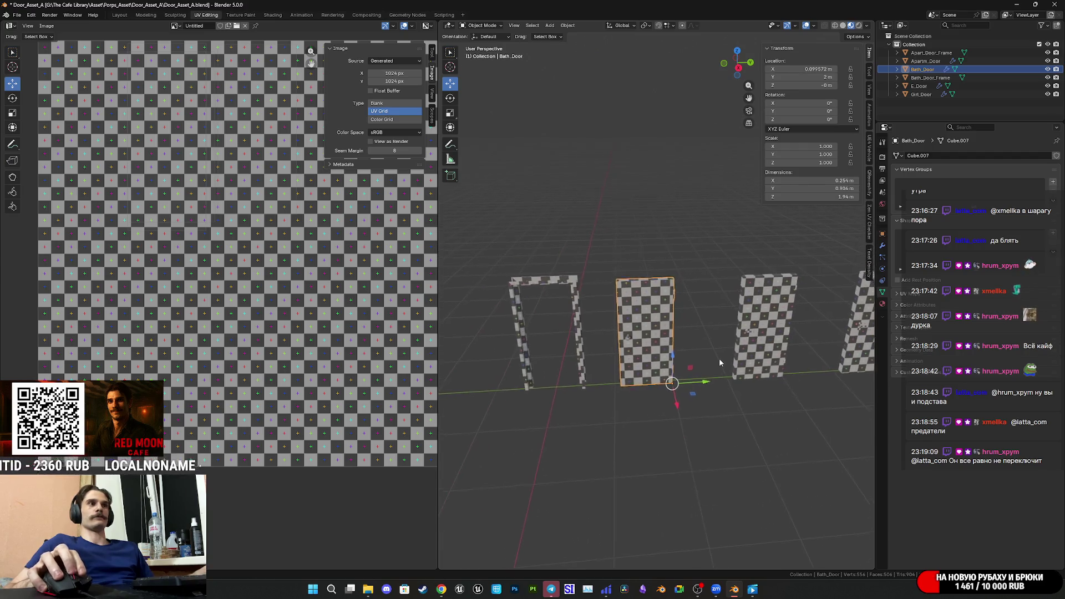
{"action": "scroll", "coordinate": [719, 358], "scroll_direction": "up", "scroll_amount": 1}
- Save the door file twice, then switch over to the Steam library
{"action": "key", "text": "ctrl+s"}
{"action": "mouse_move", "coordinate": [690, 368]}
{"action": "middle_mouse_down"}
{"action": "mouse_move", "coordinate": [765, 370]}
{"action": "mouse_move", "coordinate": [637, 362]}
{"action": "mouse_move", "coordinate": [651, 355]}
{"action": "mouse_move", "coordinate": [640, 373]}
{"action": "mouse_move", "coordinate": [643, 329]}
{"action": "mouse_move", "coordinate": [668, 377]}
{"action": "mouse_move", "coordinate": [449, 368]}
{"action": "mouse_move", "coordinate": [722, 385]}
{"action": "middle_mouse_up"}
{"action": "key", "text": "ctrl+s"}
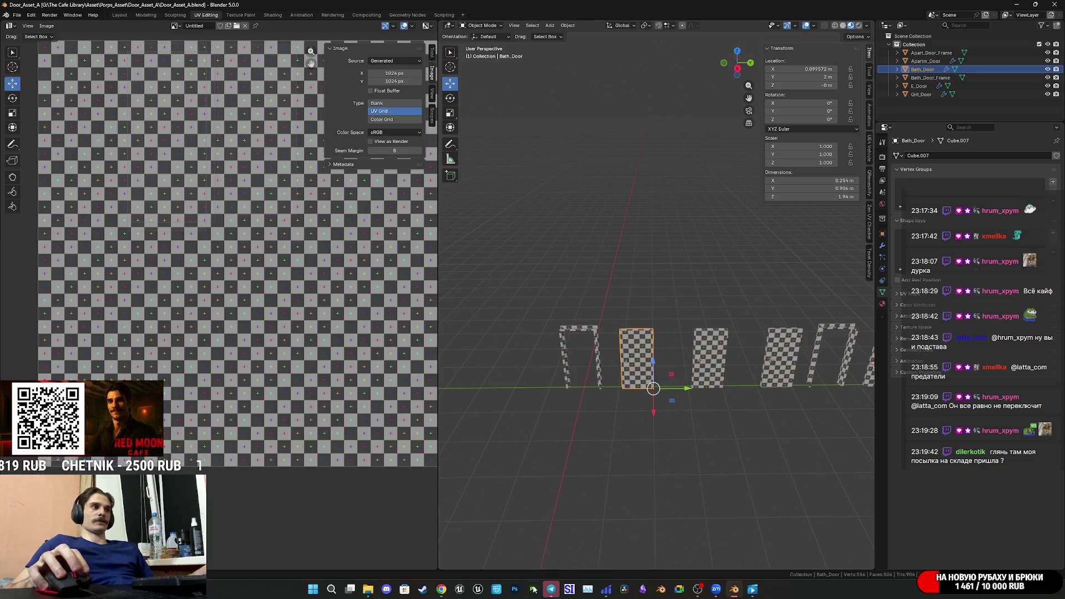
{"action": "left_click", "coordinate": [423, 589]}
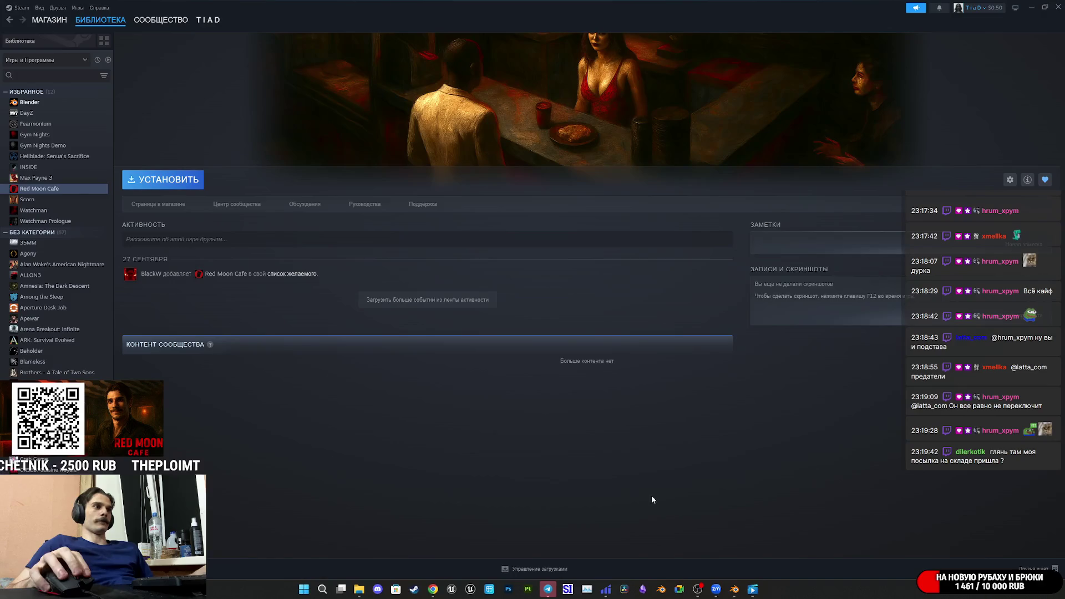
- Switch Steam to the second account profile and dismiss the empty dialog that follows
{"action": "left_click", "coordinate": [980, 8]}
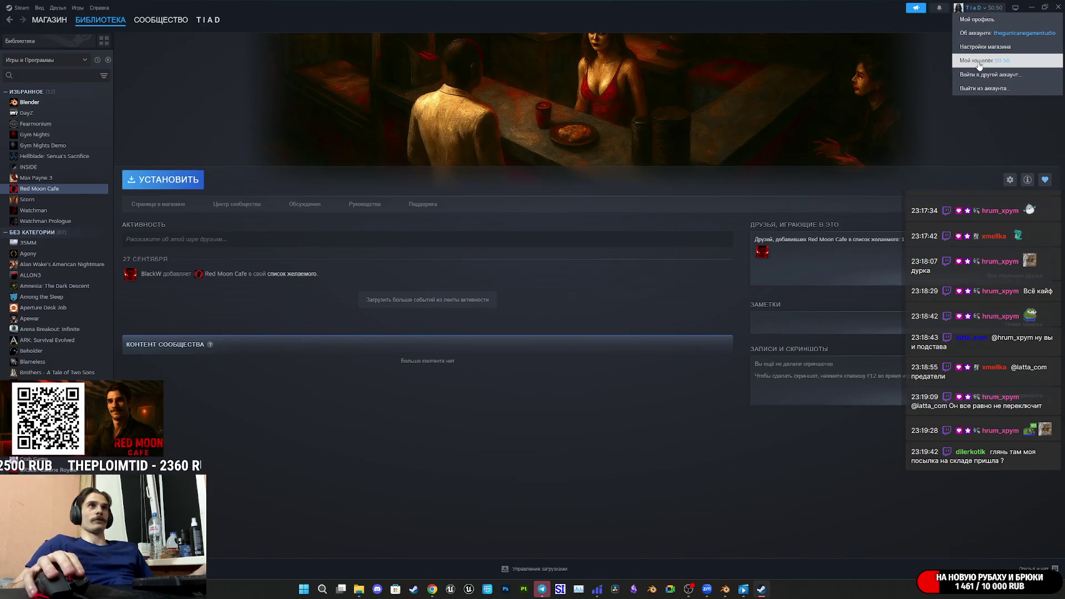
{"action": "left_click", "coordinate": [981, 75]}
{"action": "left_click", "coordinate": [576, 327]}
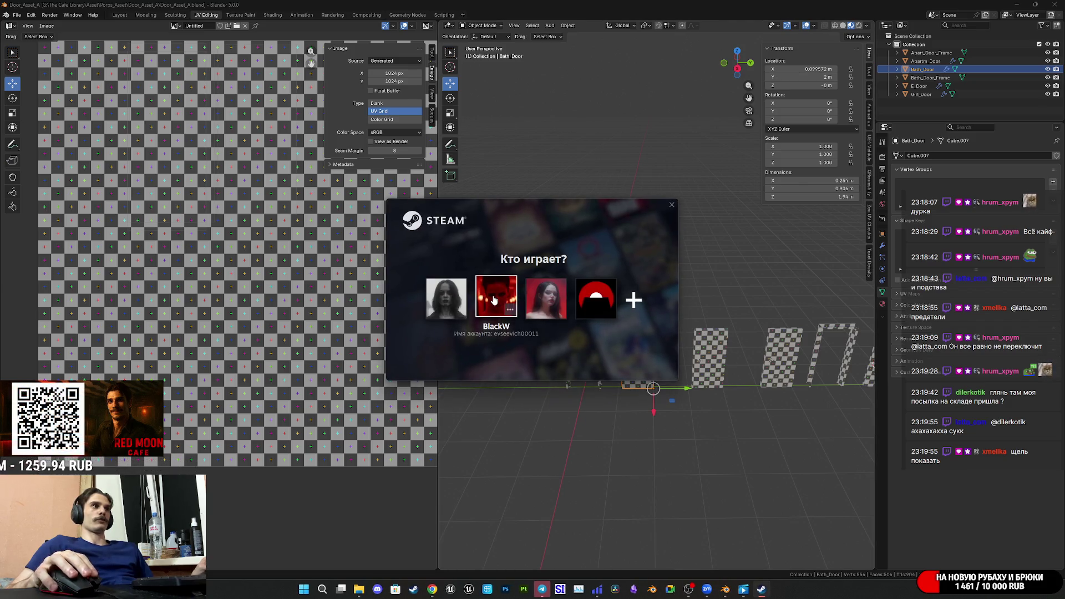
{"action": "left_click", "coordinate": [494, 300]}
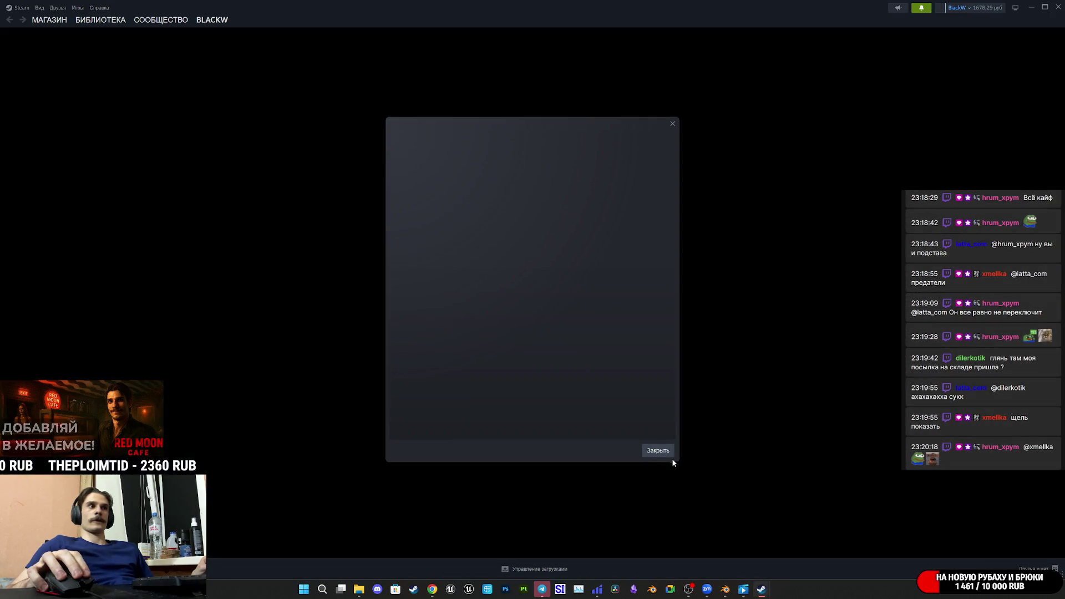
{"action": "left_click", "coordinate": [660, 450]}
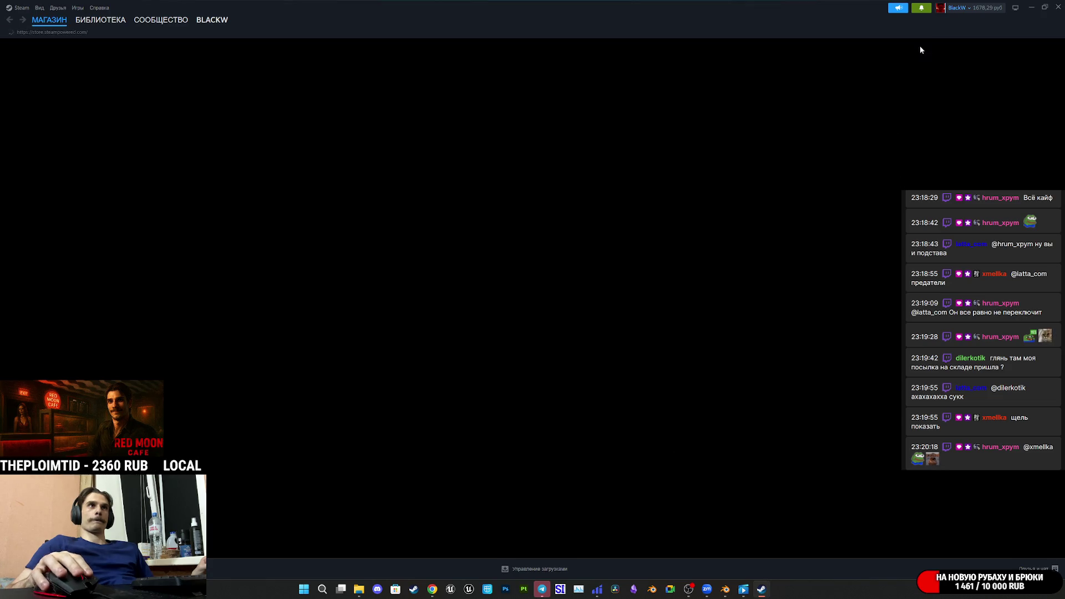
- Check Steam's notifications and unread friend messages, then close both windows
{"action": "left_click", "coordinate": [921, 8]}
{"action": "left_click", "coordinate": [870, 59]}
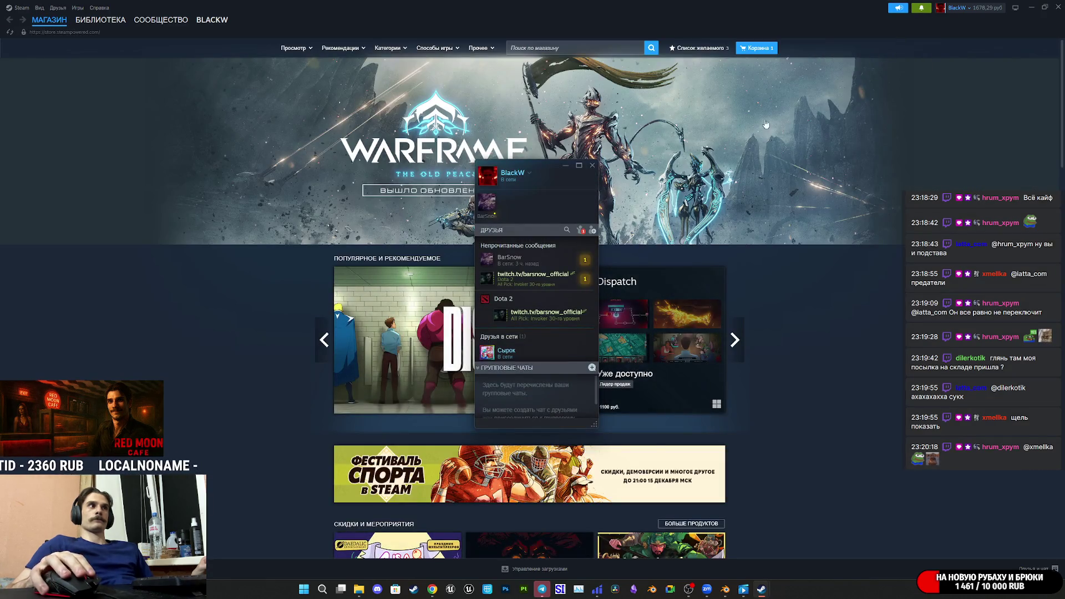
{"action": "left_click", "coordinate": [592, 165]}
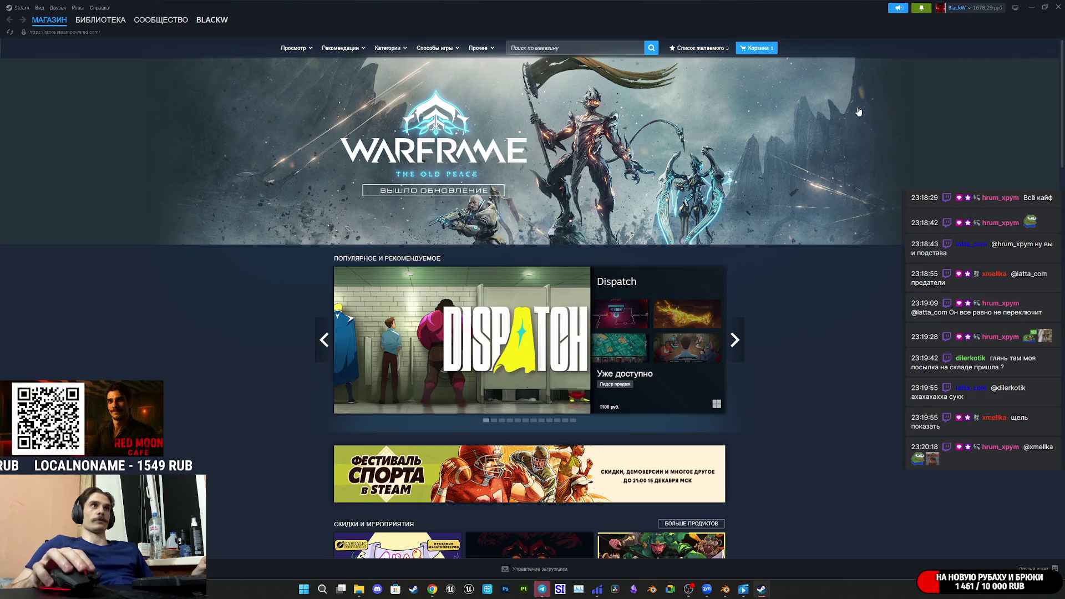
{"action": "left_click", "coordinate": [921, 7]}
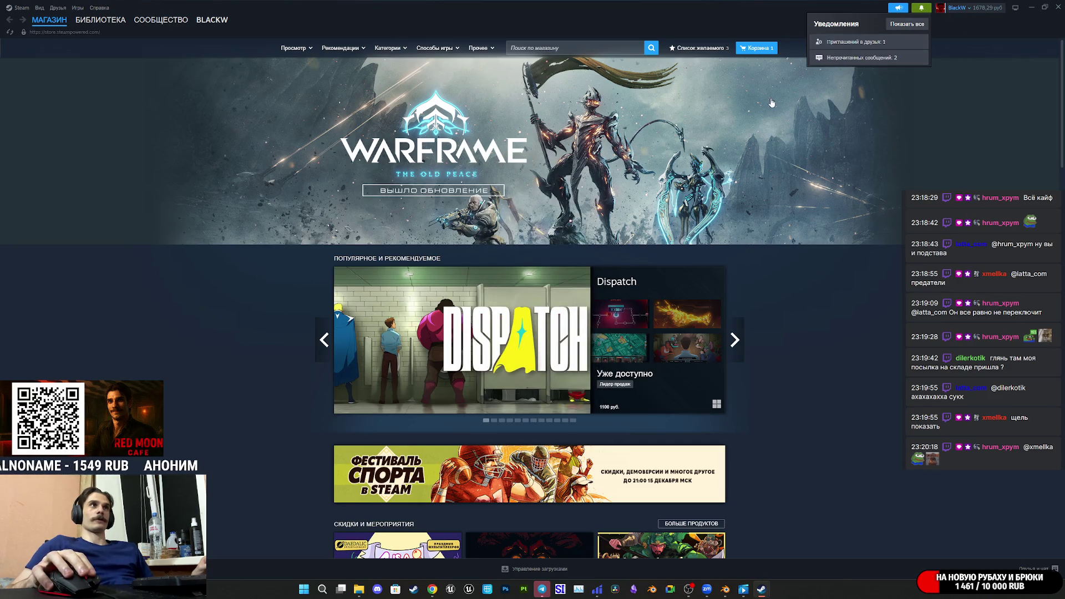
{"action": "left_click", "coordinate": [770, 21]}
{"action": "scroll", "coordinate": [897, 335], "scroll_direction": "down", "scroll_amount": 3}
{"action": "scroll", "coordinate": [895, 331], "scroll_direction": "up", "scroll_amount": 3}
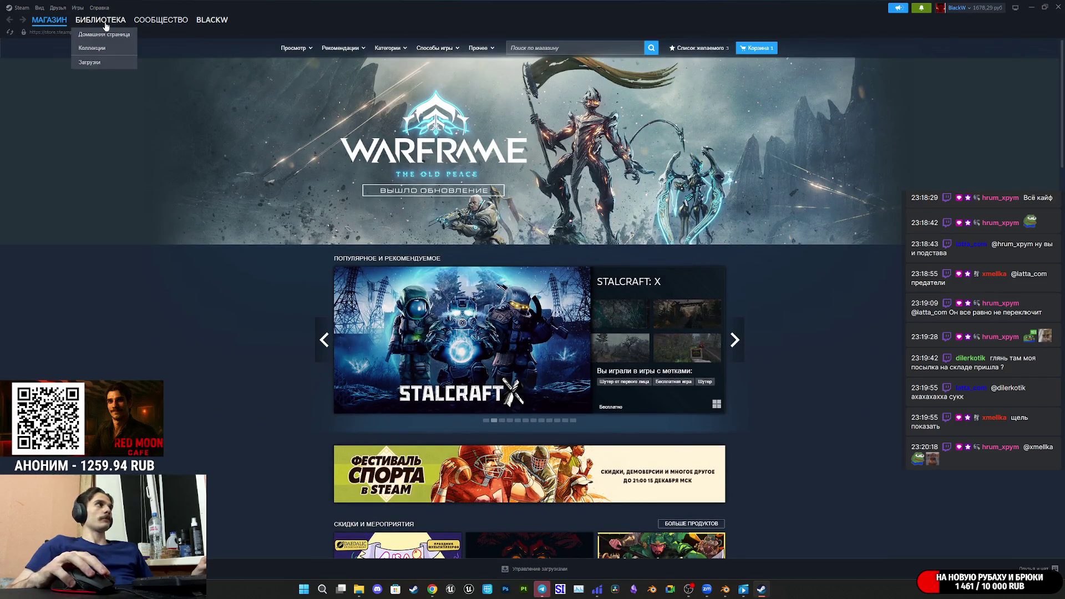
- Visit the Steam library and store, then minimise Steam to bring Blender back
{"action": "left_click", "coordinate": [101, 20]}
{"action": "left_click", "coordinate": [49, 20]}
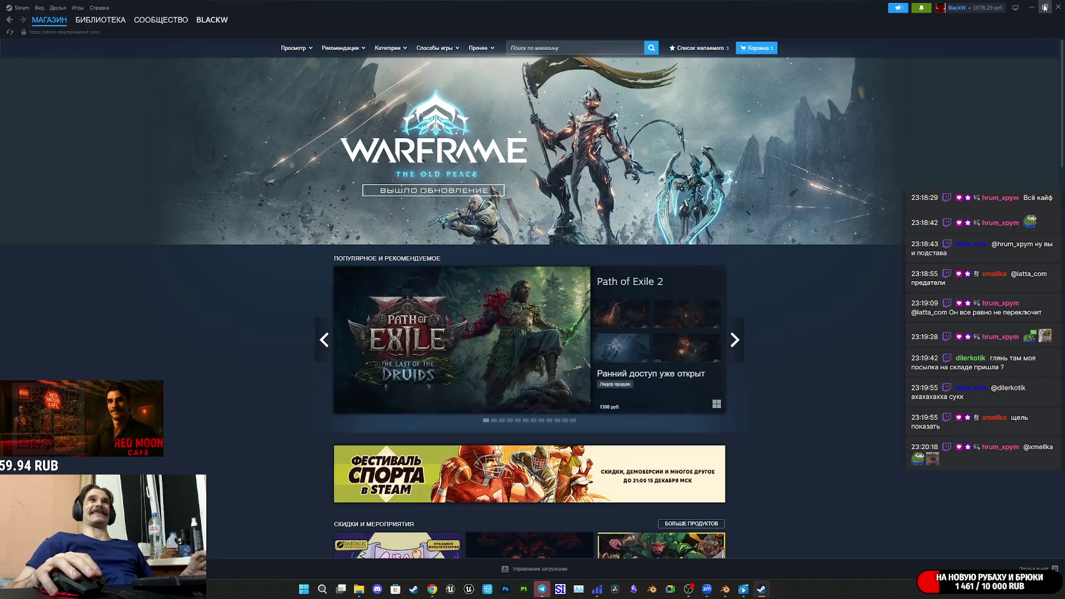
{"action": "left_click", "coordinate": [1044, 8]}
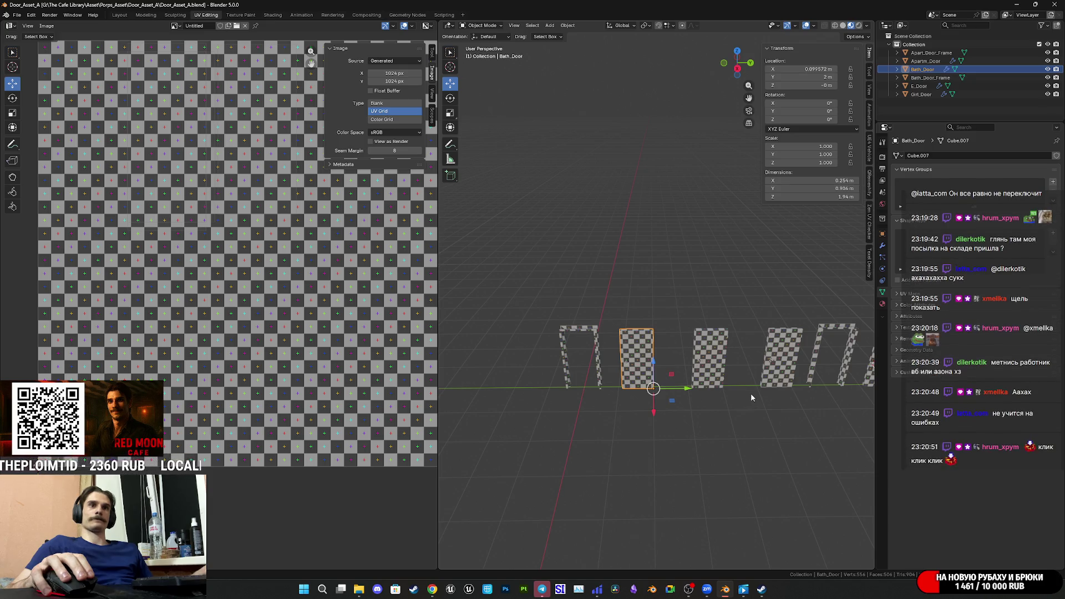
- Level the view of the doors and save Door_Asset_A.blend
{"action": "scroll", "coordinate": [777, 424], "scroll_direction": "up", "scroll_amount": 4}
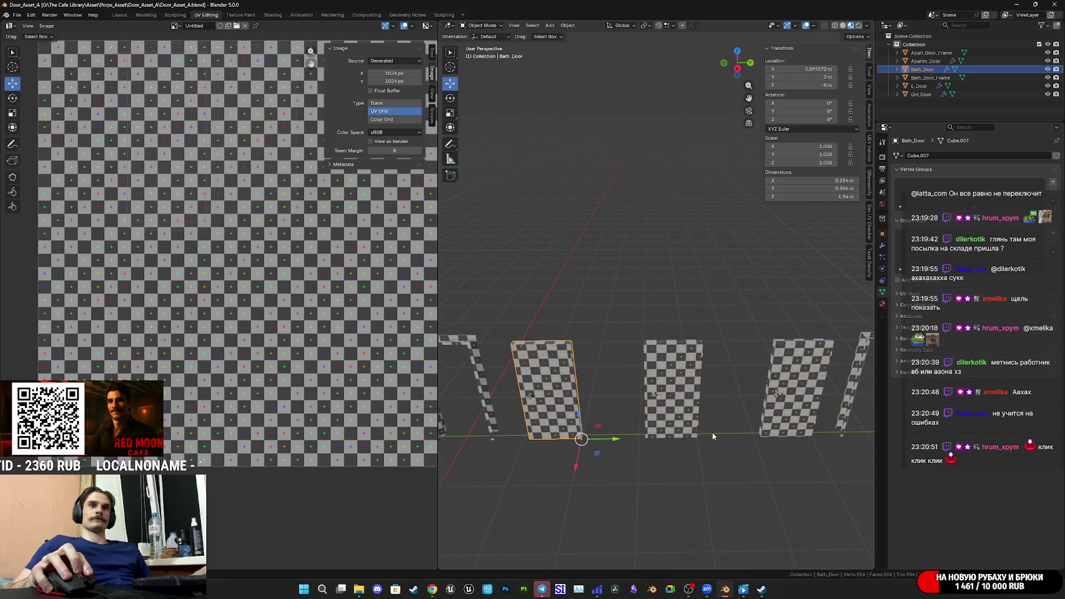
{"action": "middle_click_drag", "start_coordinate": [714, 437], "coordinate": [708, 416]}
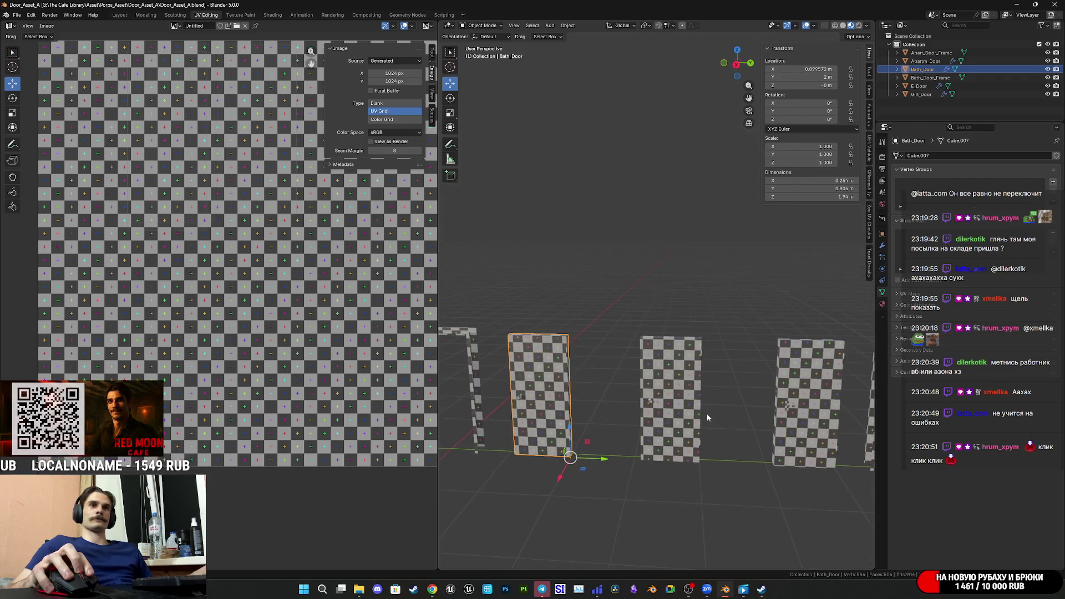
{"action": "key", "text": "ctrl+s"}
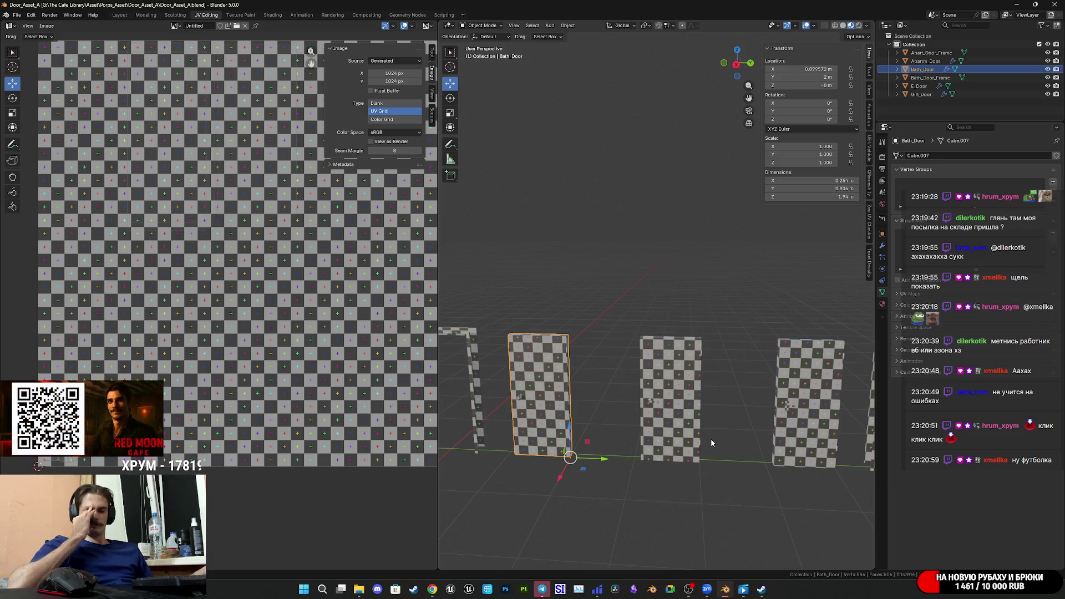
- View the whole door row from above and duplicate Bath_Door in place as Bath_Door.001
{"action": "scroll", "coordinate": [711, 435], "scroll_direction": "down", "scroll_amount": 5}
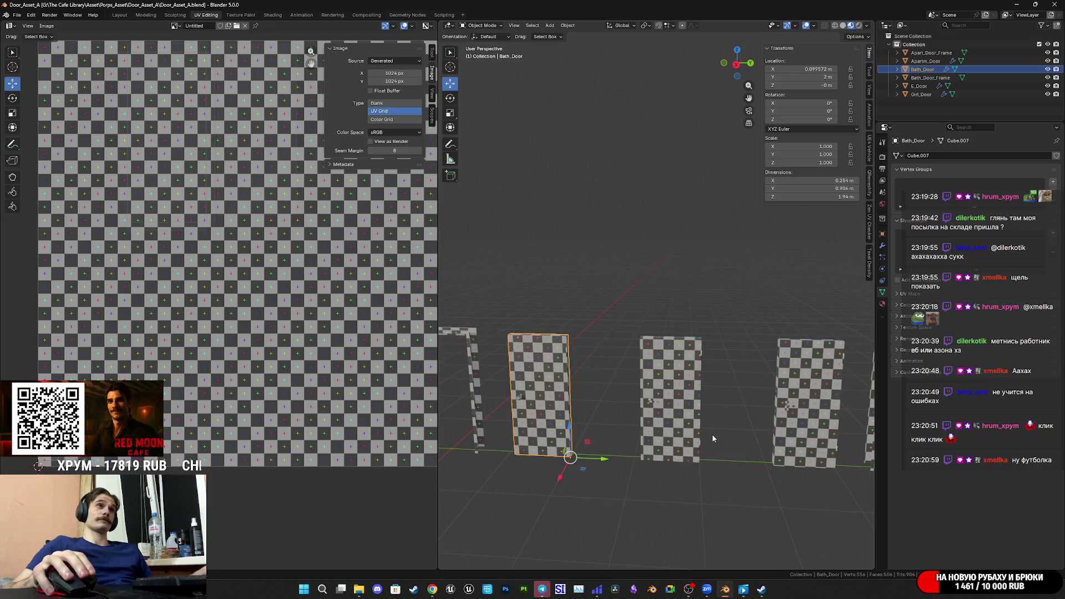
{"action": "mouse_move", "coordinate": [684, 409]}
{"action": "middle_mouse_down"}
{"action": "mouse_move", "coordinate": [678, 425]}
{"action": "mouse_move", "coordinate": [699, 427]}
{"action": "middle_mouse_up"}
{"action": "scroll", "coordinate": [698, 425], "scroll_direction": "down", "scroll_amount": 3}
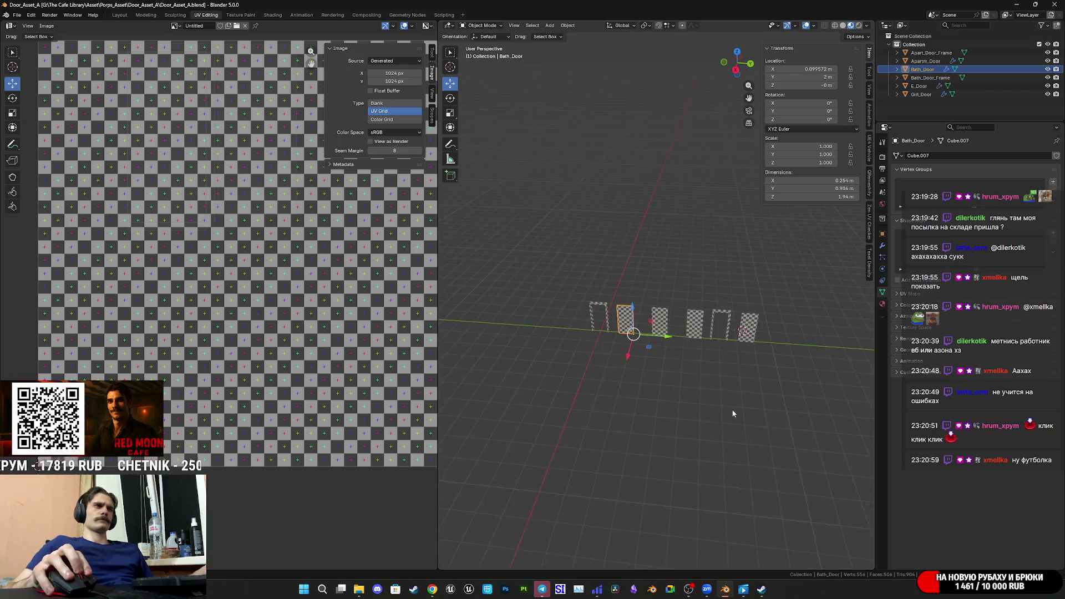
{"action": "key", "text": "shift+d"}
{"action": "key", "text": "Escape"}
- Move the Bath_Door copy along Y to the far end of the door row
{"action": "left_click_drag", "start_coordinate": [614, 341], "coordinate": [756, 361]}
{"action": "mouse_move", "coordinate": [756, 361]}
{"action": "middle_mouse_down"}
{"action": "mouse_move", "coordinate": [743, 384]}
{"action": "mouse_move", "coordinate": [615, 371]}
{"action": "middle_mouse_up"}
{"action": "key", "text": "KP_Decimal"}
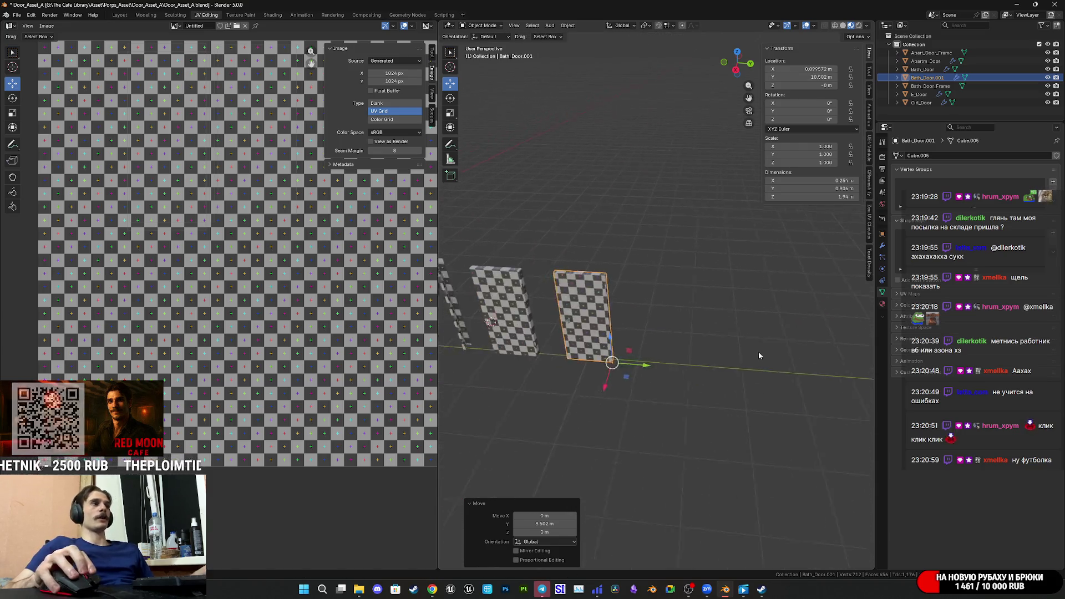
{"action": "left_click_drag", "start_coordinate": [711, 442], "coordinate": [842, 391]}
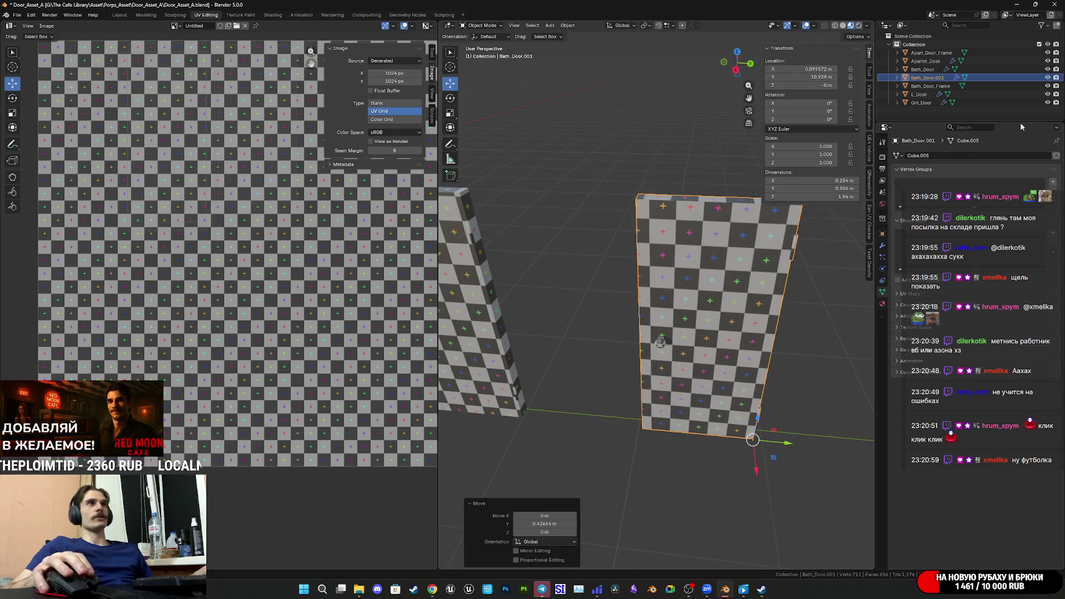
{"action": "scroll", "coordinate": [711, 324], "scroll_direction": "down", "scroll_amount": 5}
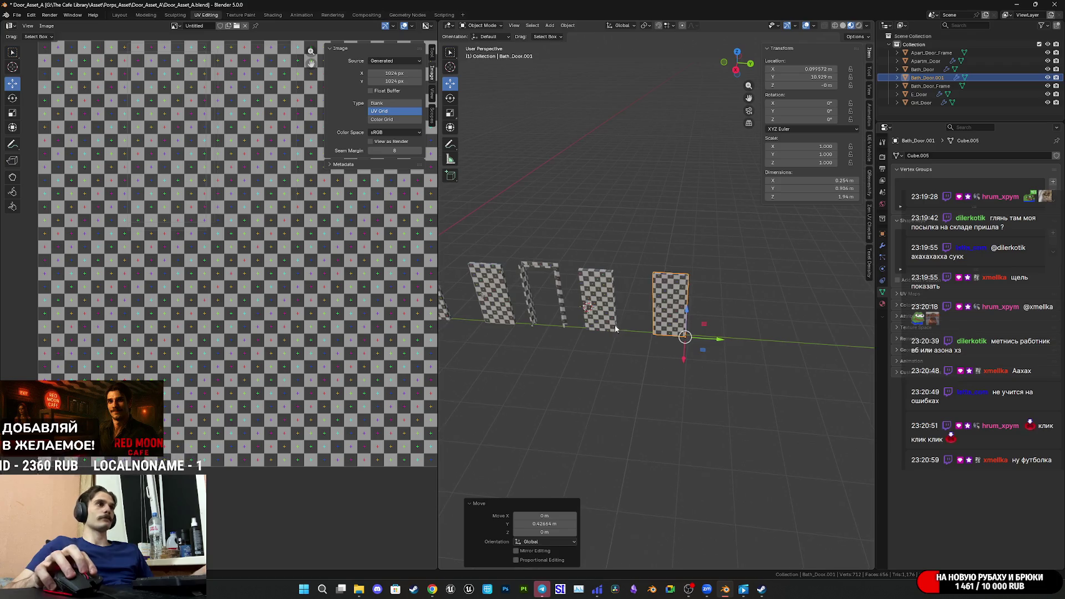
{"action": "mouse_move", "coordinate": [810, 327]}
{"action": "middle_mouse_down"}
{"action": "mouse_move", "coordinate": [706, 317]}
{"action": "mouse_move", "coordinate": [791, 326]}
{"action": "middle_mouse_up"}
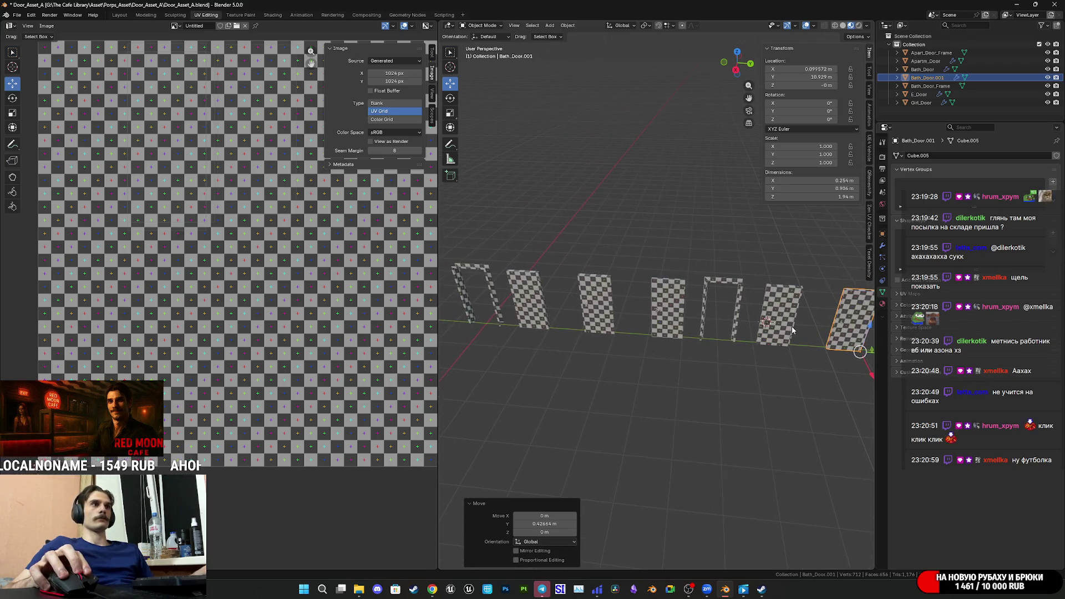
{"action": "left_click", "coordinate": [737, 300]}
{"action": "mouse_move", "coordinate": [738, 299]}
{"action": "middle_mouse_down"}
{"action": "mouse_move", "coordinate": [739, 310]}
{"action": "mouse_move", "coordinate": [680, 320]}
{"action": "middle_mouse_up"}
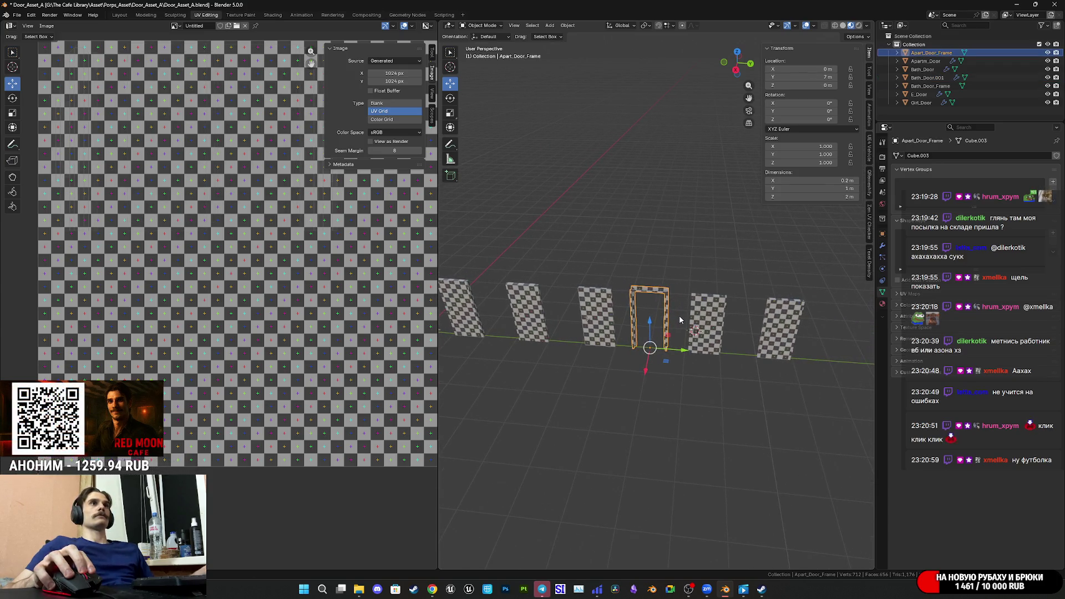
{"action": "left_click", "coordinate": [803, 333]}
- Rename the copy to Apart2_Door in the Outliner, then switch to the Twitch stream manager
{"action": "double_click", "coordinate": [934, 77]}
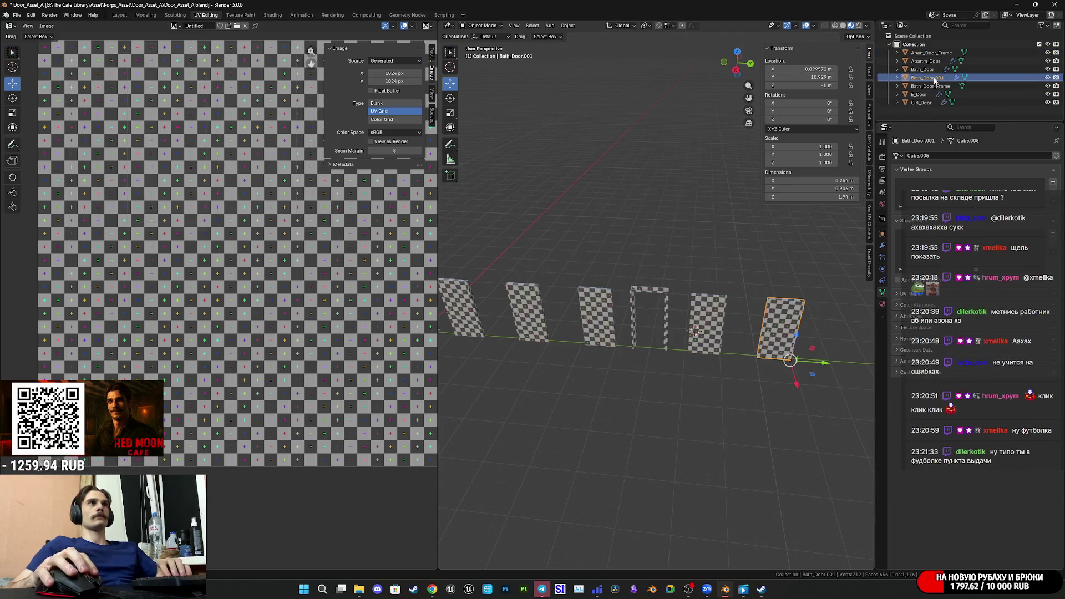
{"action": "key", "text": "BackSpace"}
{"action": "key", "text": "BackSpace"}
{"action": "key", "text": "BackSpace"}
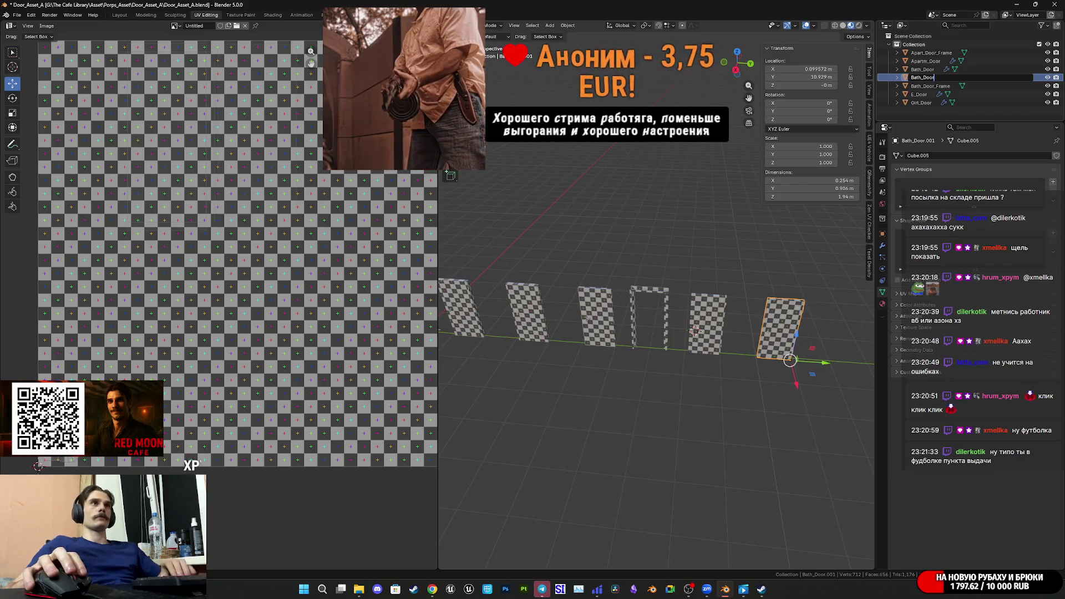
{"action": "left_click", "coordinate": [916, 77]}
{"action": "key", "text": "BackSpace"}
{"action": "key", "text": "BackSpace"}
{"action": "key", "text": "BackSpace"}
{"action": "key", "text": "BackSpace"}
{"action": "type", "text": "Ap"}
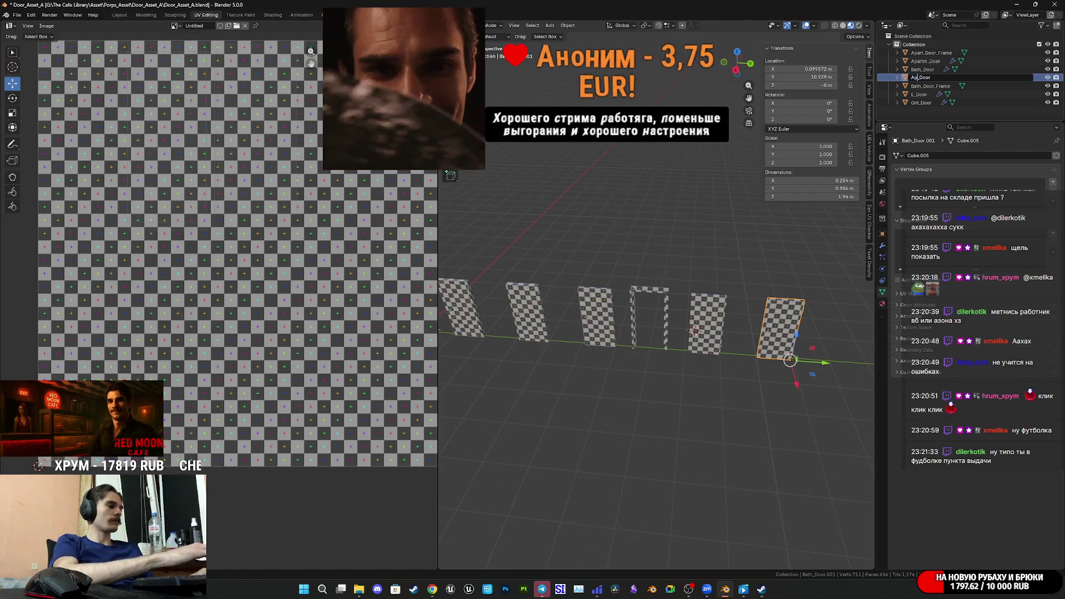
{"action": "type", "text": "rt"}
{"action": "type", "text": "m"}
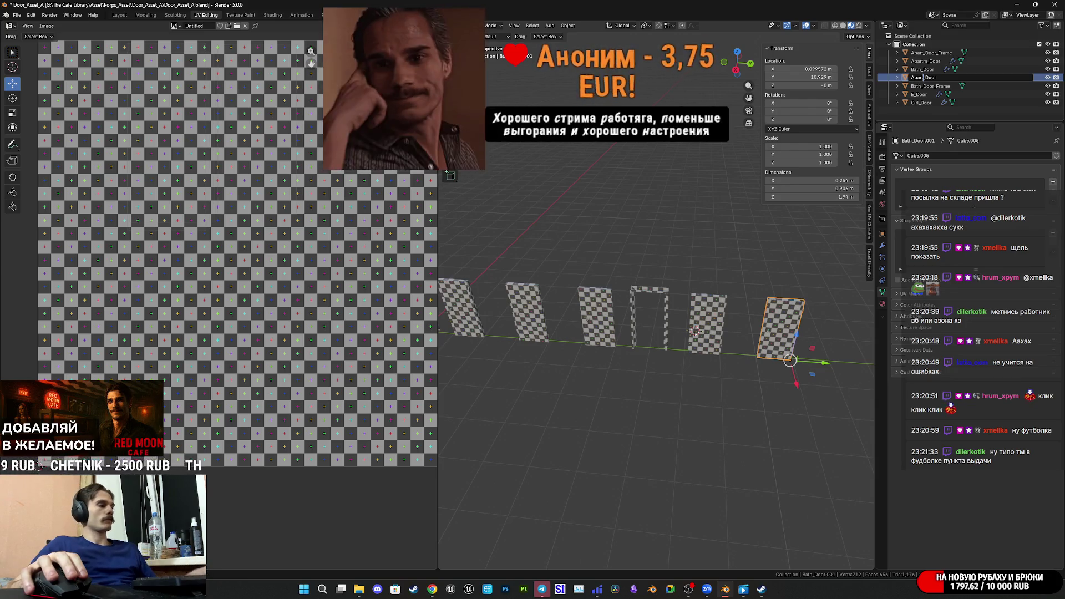
{"action": "type", "text": "2"}
{"action": "key", "text": "Return"}
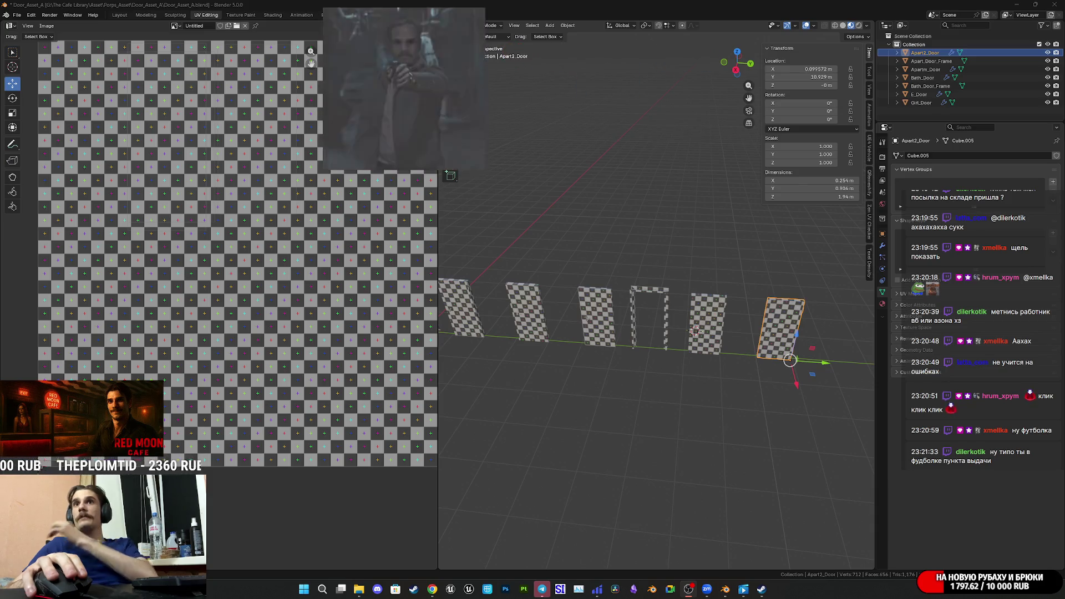
{"action": "key", "text": "alt+Tab"}
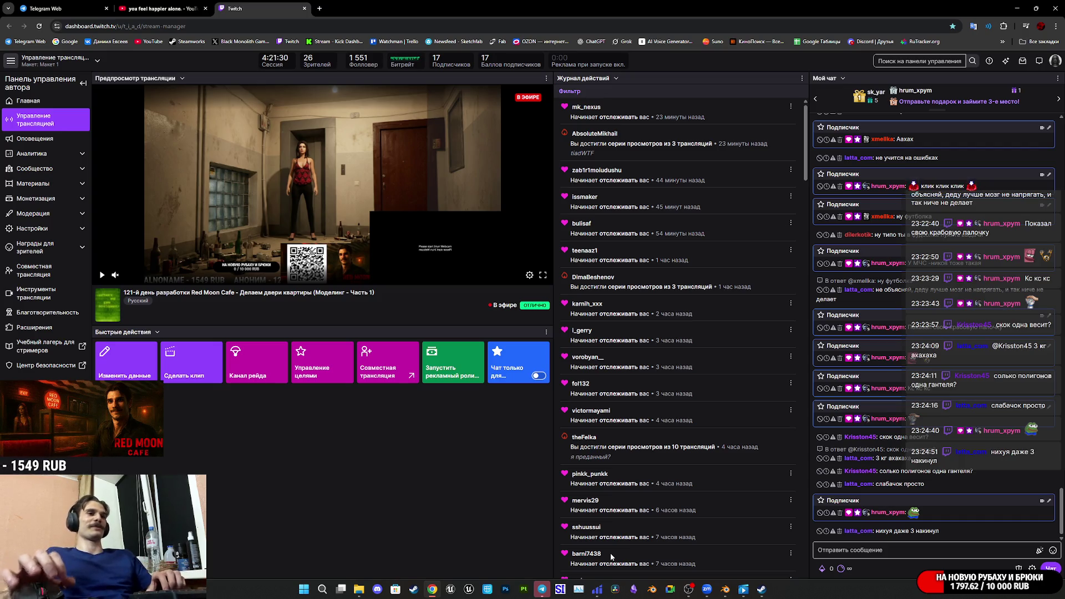
- Bring Steam forward, glance at its library, close Steam, and return to Blender
{"action": "mouse_move", "coordinate": [761, 589]}
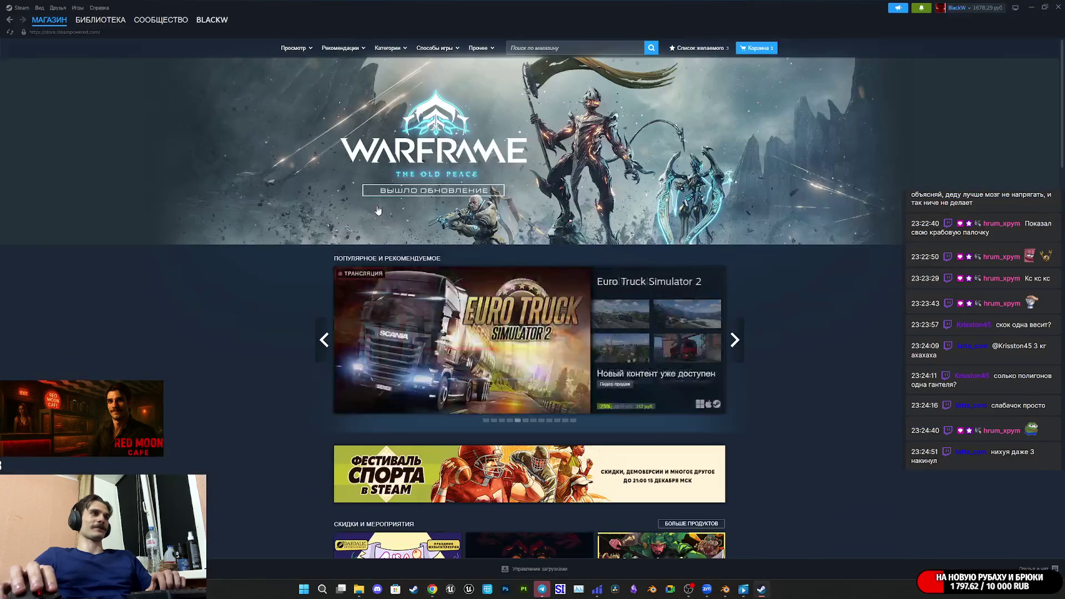
{"action": "left_click", "coordinate": [761, 540]}
{"action": "left_click", "coordinate": [101, 20]}
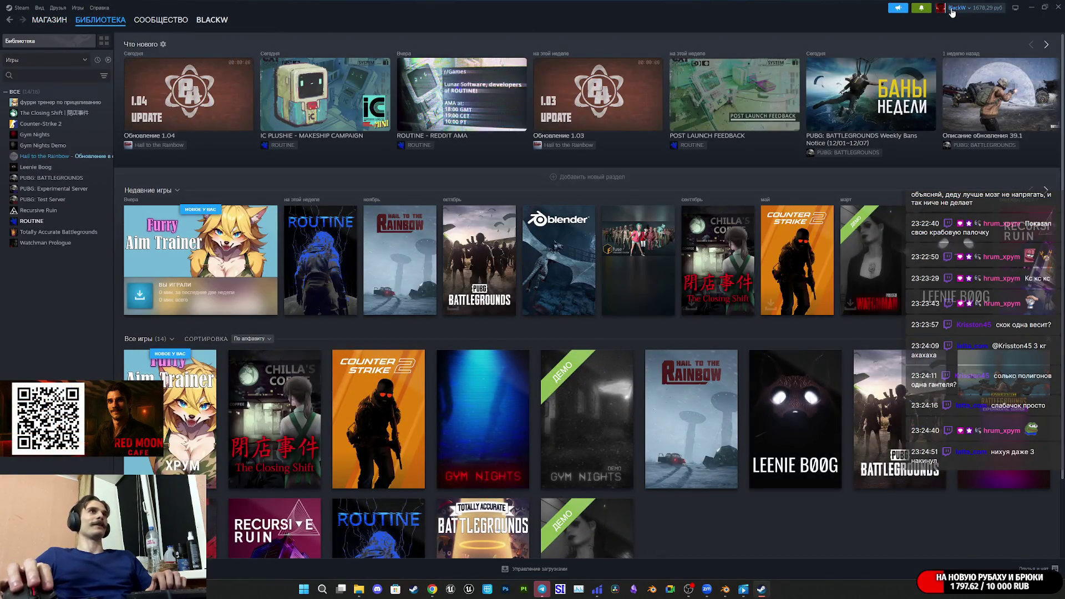
{"action": "left_click", "coordinate": [1057, 7]}
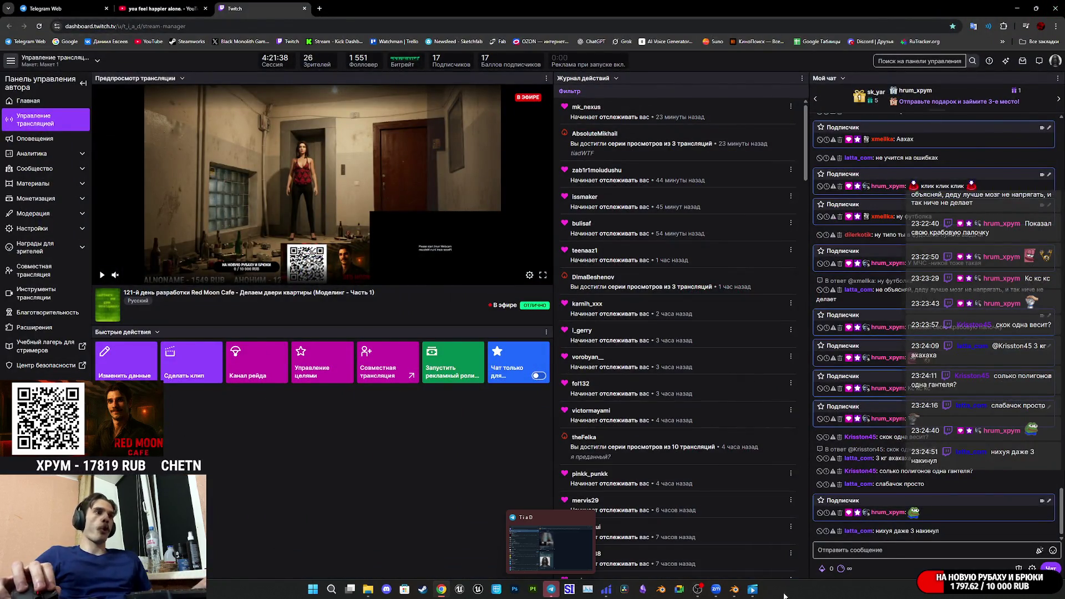
{"action": "left_click", "coordinate": [734, 591]}
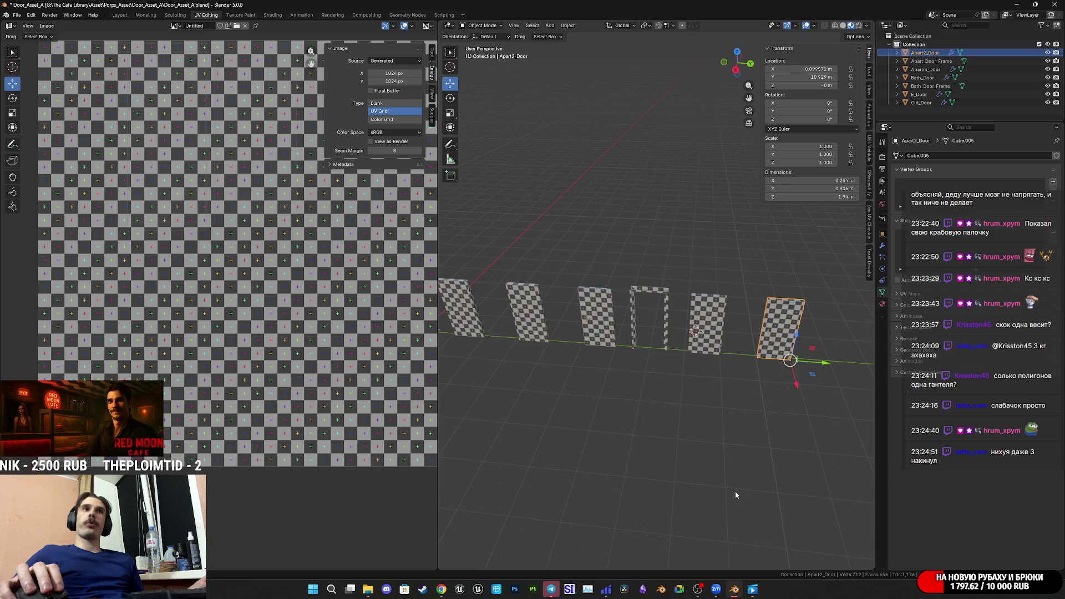
{"action": "mouse_move", "coordinate": [751, 370]}
{"action": "middle_mouse_down", "text": "shift"}
{"action": "mouse_move", "coordinate": [692, 371]}
{"action": "mouse_move", "coordinate": [631, 352]}
{"action": "middle_mouse_up", "text": "shift"}
{"action": "scroll", "coordinate": [691, 334], "scroll_direction": "down", "scroll_amount": 2}
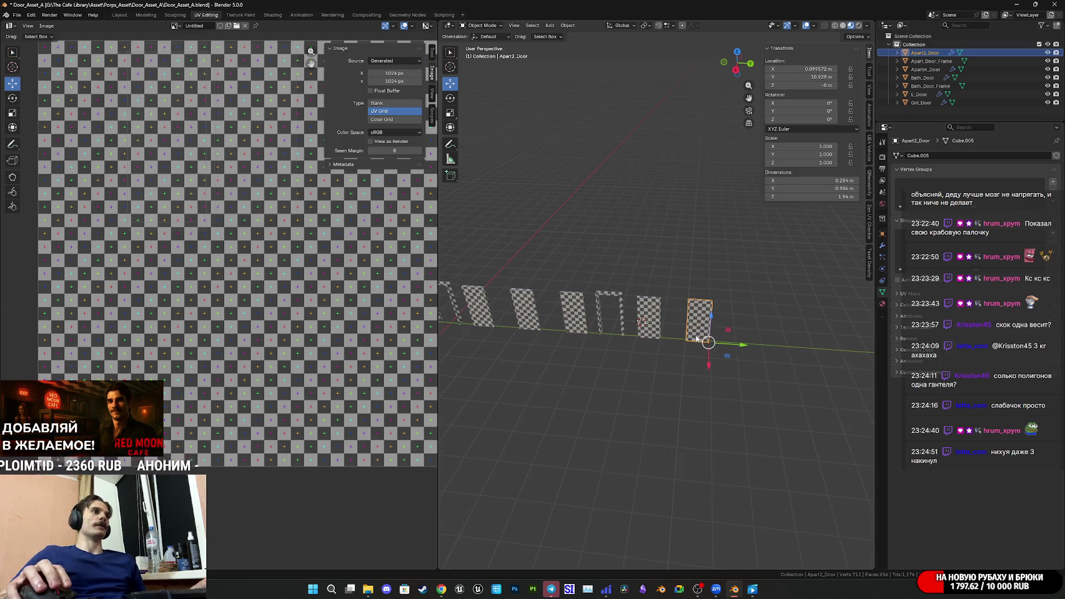
{"action": "scroll", "coordinate": [287, 331], "scroll_direction": "down", "scroll_amount": 2}
{"action": "scroll", "coordinate": [287, 332], "scroll_direction": "up", "scroll_amount": 4}
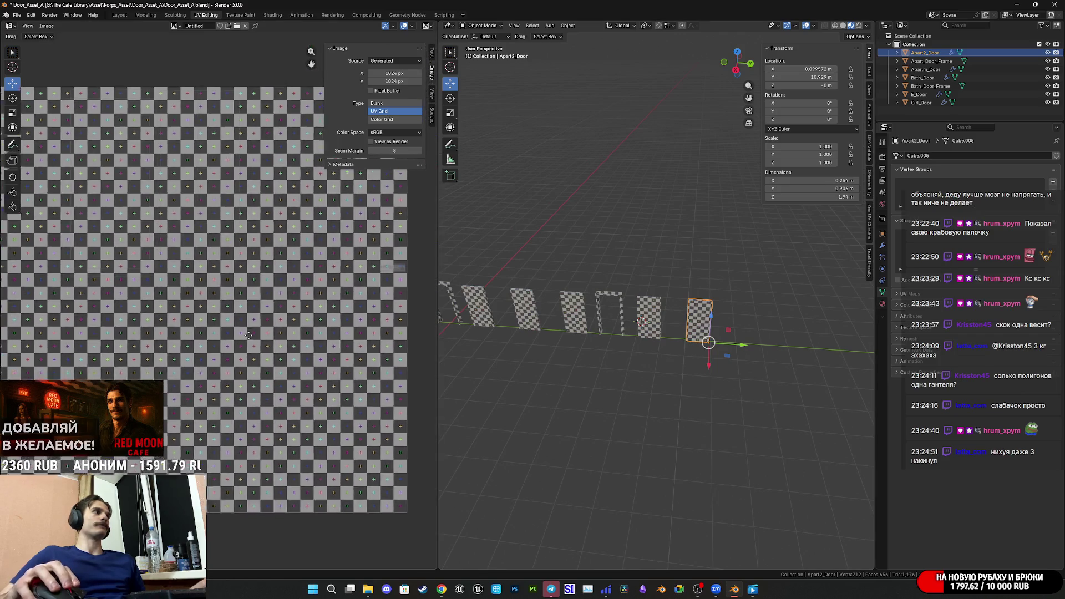
{"action": "middle_click_drag", "start_coordinate": [287, 331], "coordinate": [306, 337]}
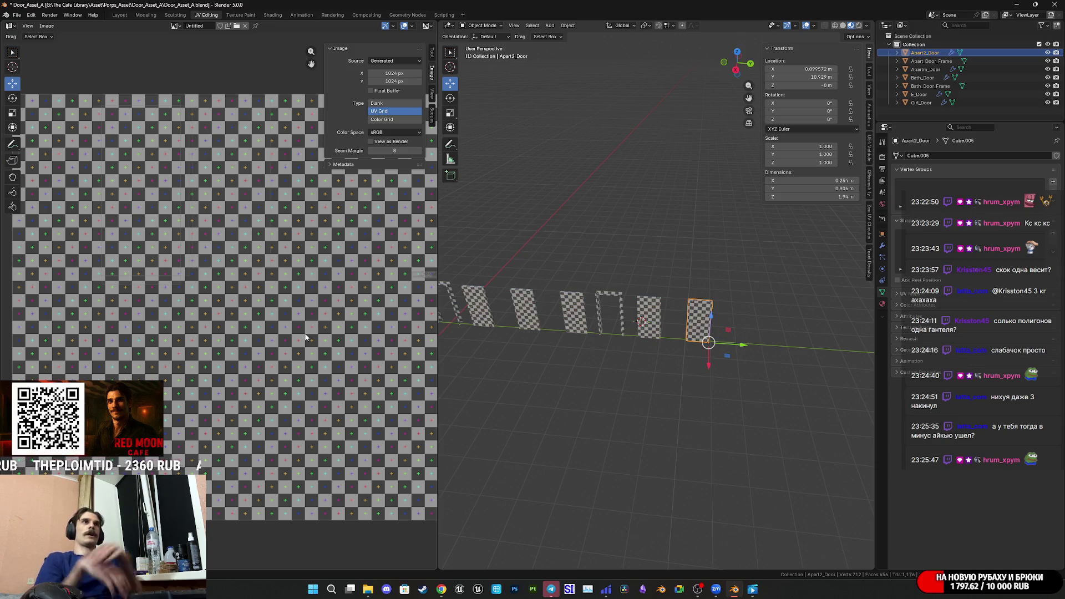
{"action": "left_click", "coordinate": [918, 61]}
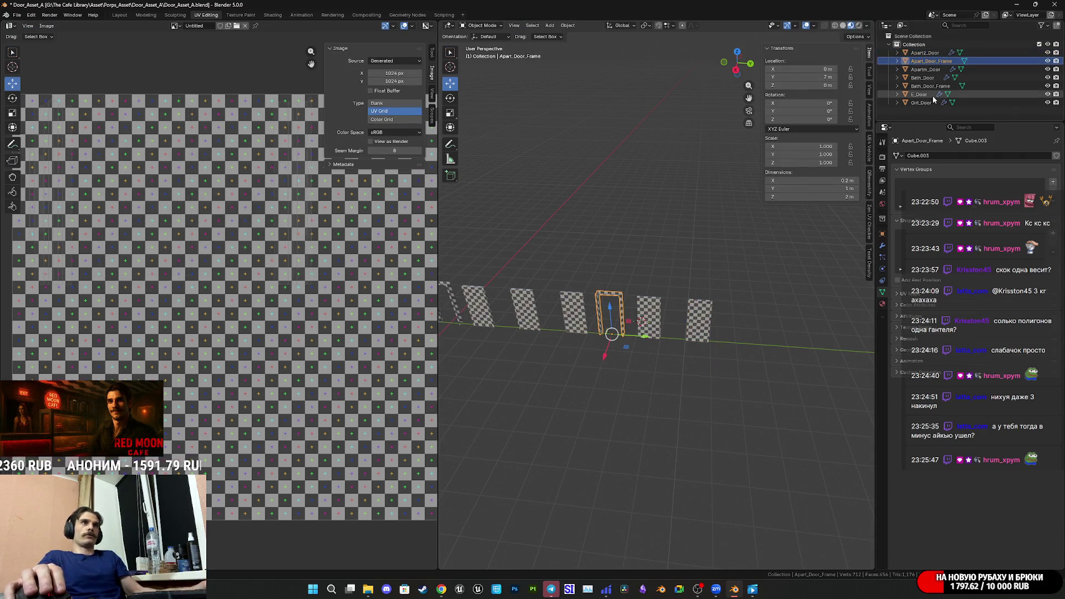
- Select Apartm_Door and briefly enter Edit Mode to inspect its checker UVs
{"action": "left_click", "coordinate": [926, 69]}
{"action": "key", "text": "Tab"}
{"action": "key", "text": "KP_Decimal"}
{"action": "middle_click_drag", "start_coordinate": [593, 323], "coordinate": [730, 311]}
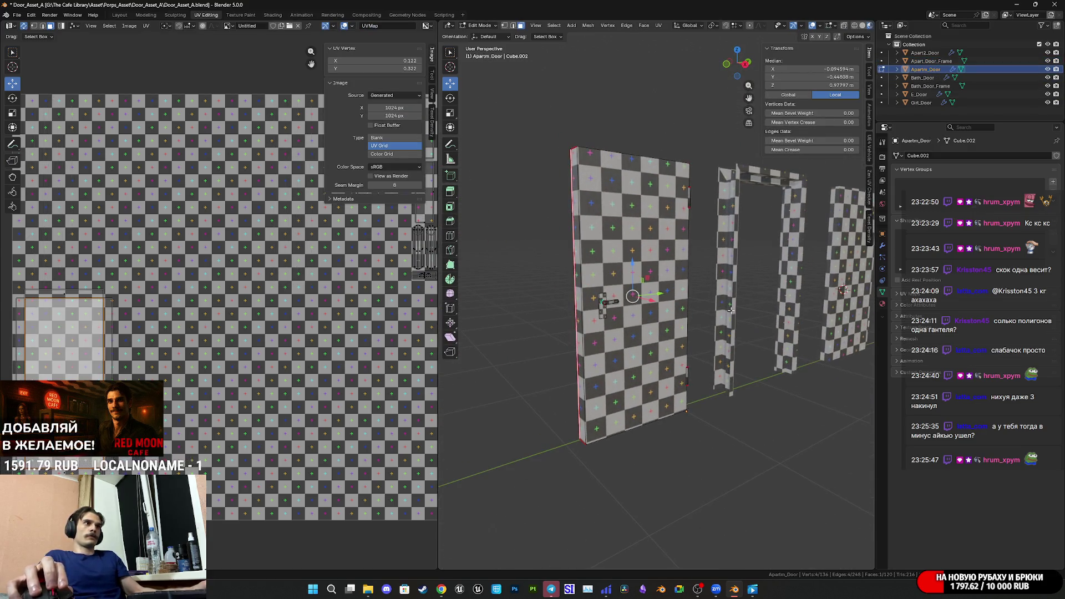
{"action": "key", "text": "Tab"}
{"action": "scroll", "coordinate": [714, 304], "scroll_direction": "down", "scroll_amount": 7}
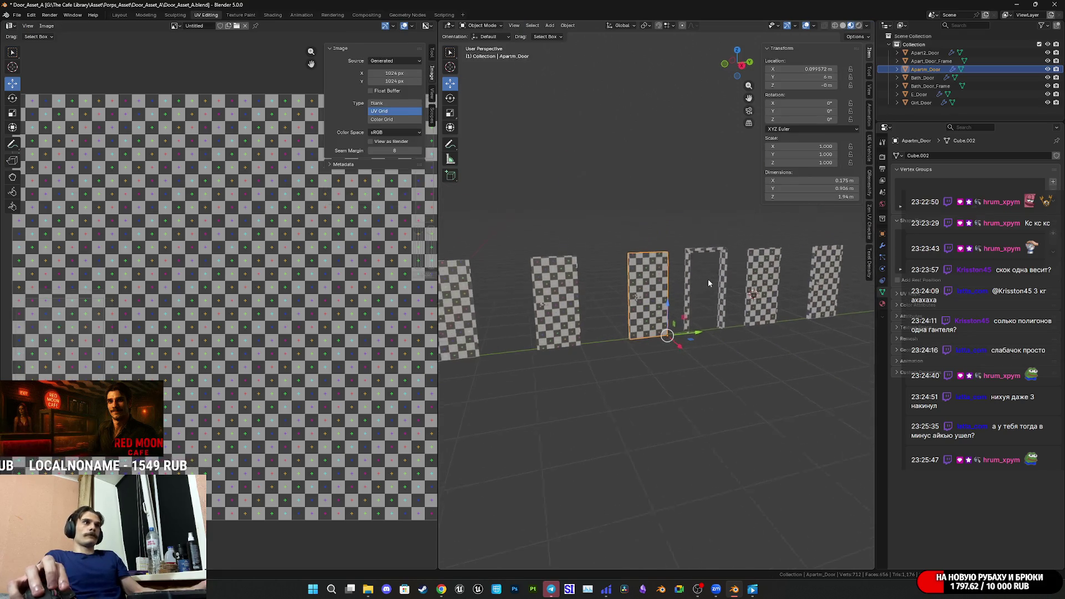
- Frame Apart_Door_Frame and enter Edit Mode to view its UV islands
{"action": "left_click", "coordinate": [700, 280]}
{"action": "key", "text": "Tab"}
{"action": "key", "text": "KP_Decimal"}
{"action": "scroll", "coordinate": [189, 240], "scroll_direction": "down", "scroll_amount": 3}
{"action": "scroll", "coordinate": [189, 239], "scroll_direction": "up", "scroll_amount": 3}
{"action": "key", "text": "Tab"}
{"action": "mouse_move", "coordinate": [756, 287]}
{"action": "middle_mouse_down", "text": "shift"}
{"action": "mouse_move", "coordinate": [652, 326]}
{"action": "mouse_move", "coordinate": [711, 316]}
{"action": "mouse_move", "coordinate": [646, 316]}
{"action": "middle_mouse_up", "text": "shift"}
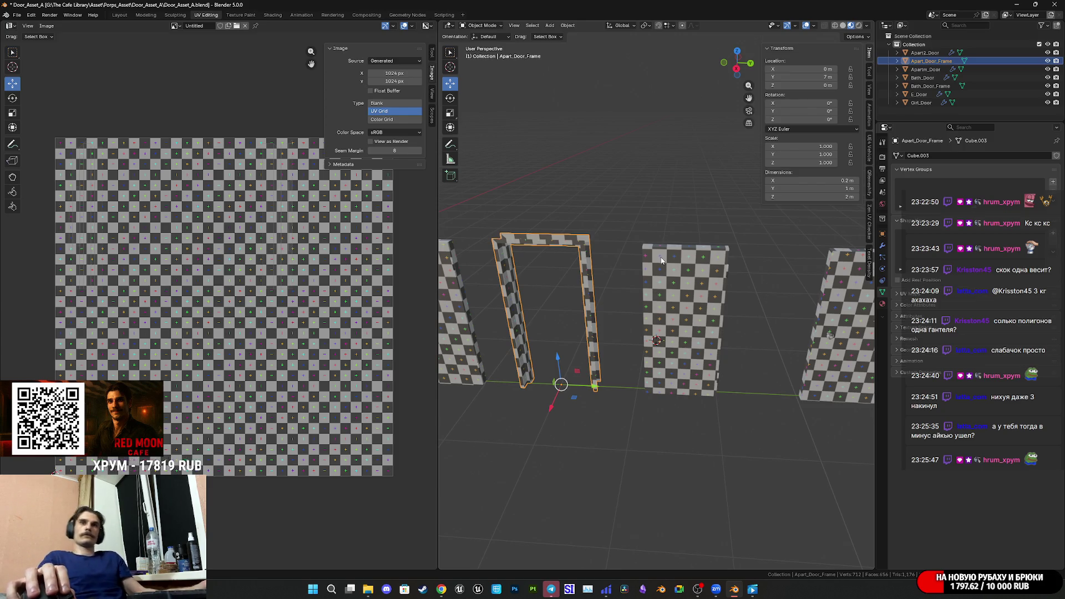
{"action": "scroll", "coordinate": [666, 261], "scroll_direction": "down", "scroll_amount": 3}
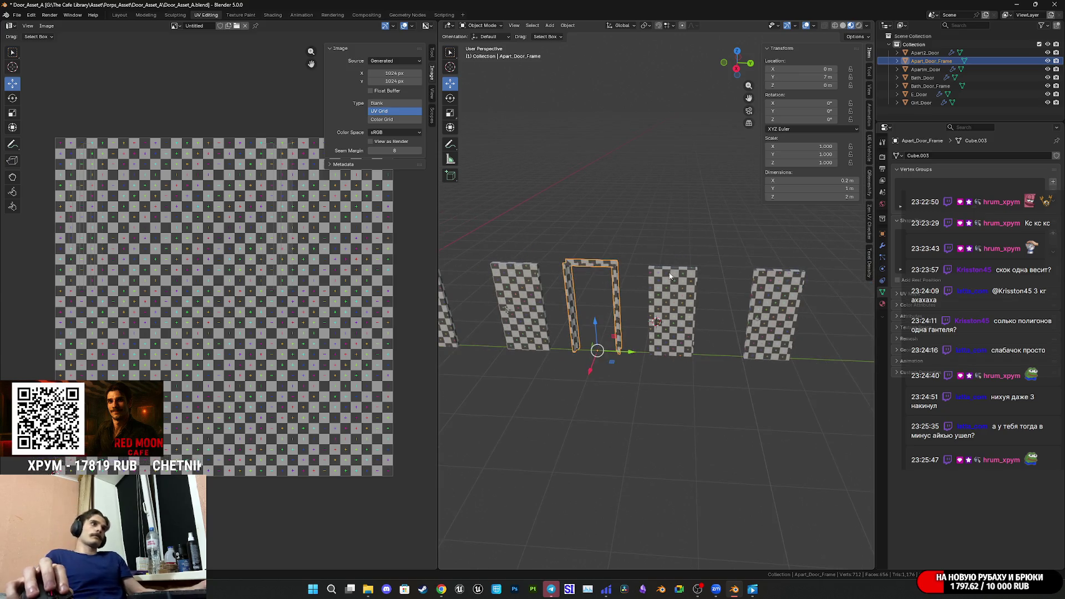
{"action": "mouse_move", "coordinate": [552, 300]}
{"action": "middle_mouse_down", "text": "shift"}
{"action": "mouse_move", "coordinate": [793, 309]}
{"action": "mouse_move", "coordinate": [750, 302]}
{"action": "mouse_move", "coordinate": [766, 315]}
{"action": "mouse_move", "coordinate": [744, 319]}
{"action": "mouse_move", "coordinate": [768, 329]}
{"action": "middle_mouse_up", "text": "shift"}
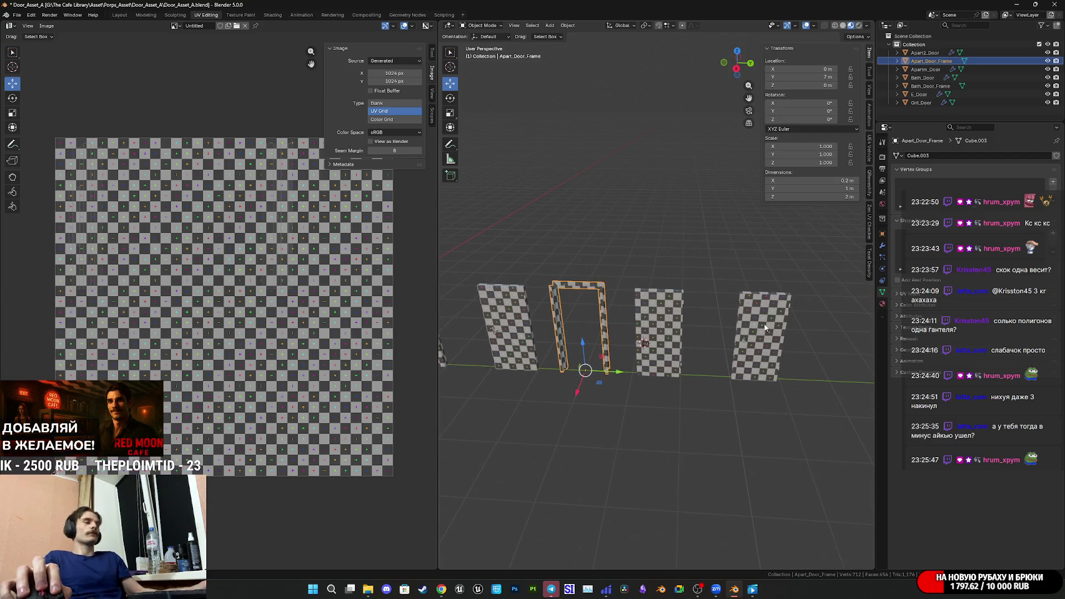
{"action": "key", "text": "Tab"}
{"action": "key", "text": "Tab"}
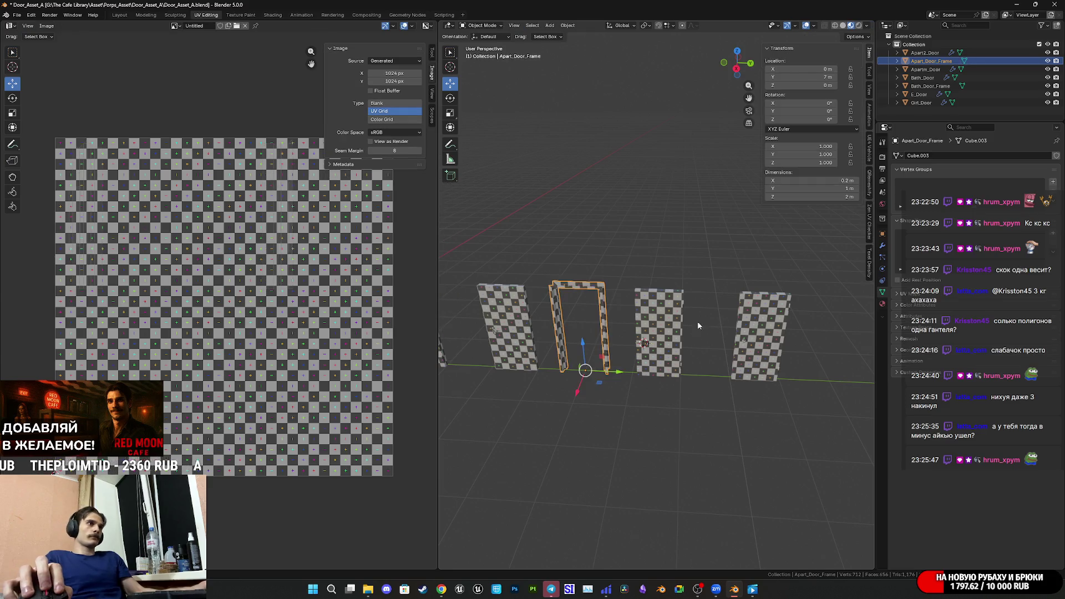
- Check E_Door and Apart2_Door, then pick Bath_Door and enter Edit Mode
{"action": "left_click", "coordinate": [662, 327]}
{"action": "mouse_move", "coordinate": [683, 327]}
{"action": "middle_mouse_down"}
{"action": "mouse_move", "coordinate": [701, 324]}
{"action": "mouse_move", "coordinate": [609, 323]}
{"action": "middle_mouse_up"}
{"action": "scroll", "coordinate": [672, 331], "scroll_direction": "up", "scroll_amount": 3}
{"action": "scroll", "coordinate": [658, 326], "scroll_direction": "up", "scroll_amount": 4}
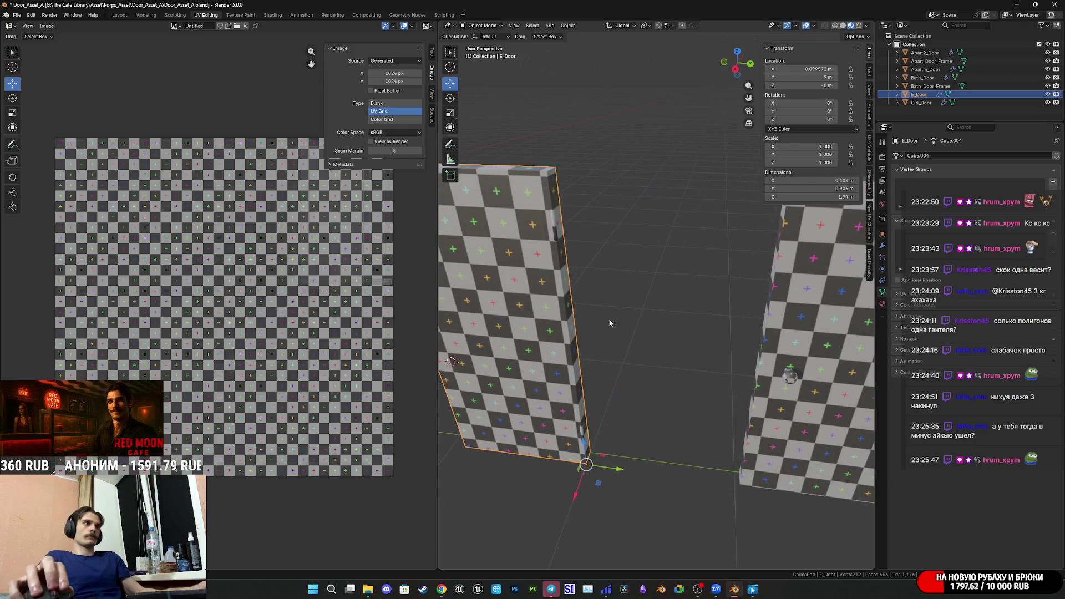
{"action": "scroll", "coordinate": [609, 323], "scroll_direction": "down", "scroll_amount": 5}
{"action": "left_click", "coordinate": [752, 339]}
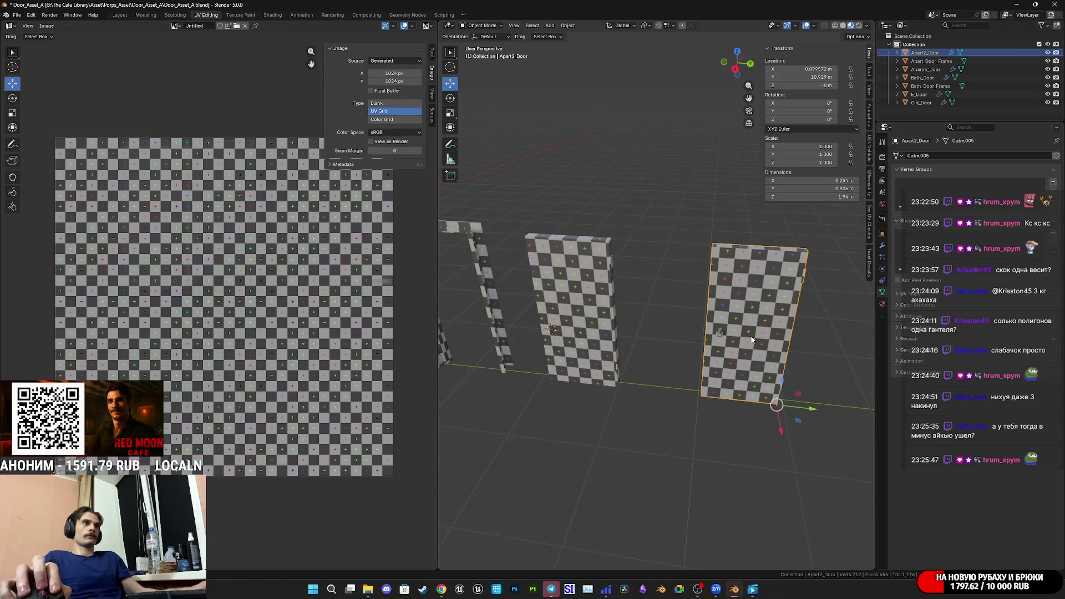
{"action": "scroll", "coordinate": [752, 340], "scroll_direction": "down", "scroll_amount": 2}
{"action": "mouse_move", "coordinate": [752, 340]}
{"action": "middle_mouse_down"}
{"action": "mouse_move", "coordinate": [667, 326]}
{"action": "mouse_move", "coordinate": [736, 325]}
{"action": "mouse_move", "coordinate": [659, 316]}
{"action": "mouse_move", "coordinate": [716, 319]}
{"action": "mouse_move", "coordinate": [671, 317]}
{"action": "mouse_move", "coordinate": [708, 317]}
{"action": "mouse_move", "coordinate": [560, 309]}
{"action": "mouse_move", "coordinate": [576, 304]}
{"action": "middle_mouse_up"}
{"action": "left_click", "coordinate": [565, 307]}
{"action": "key", "text": "Tab"}
{"action": "scroll", "coordinate": [692, 315], "scroll_direction": "up", "scroll_amount": 4}
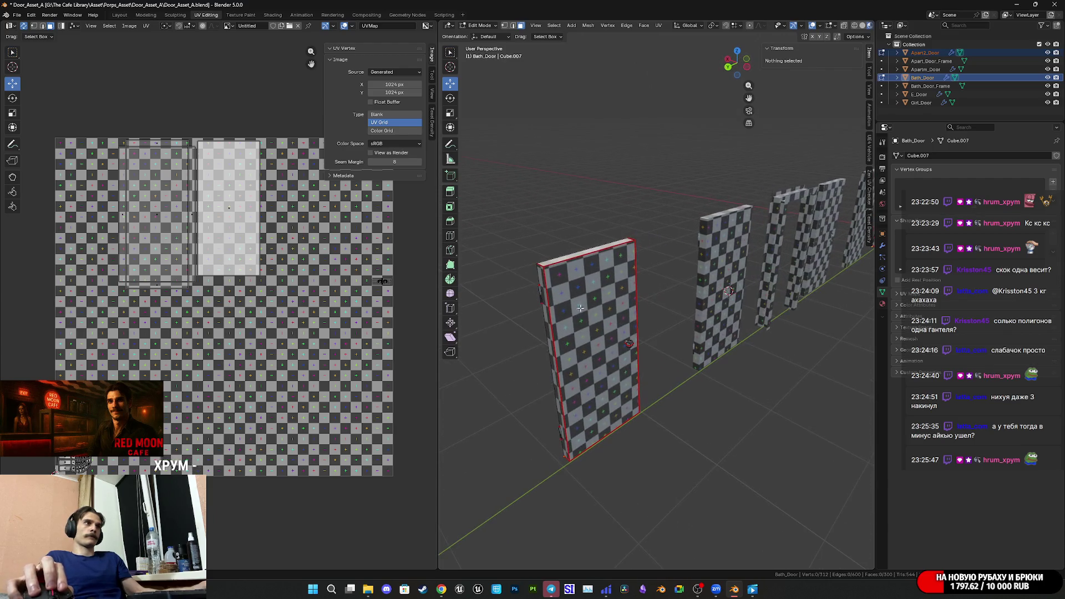
- Select the door's front face and drag its UV island up out of the image
{"action": "left_click", "coordinate": [577, 302]}
{"action": "scroll", "coordinate": [195, 235], "scroll_direction": "up", "scroll_amount": 2}
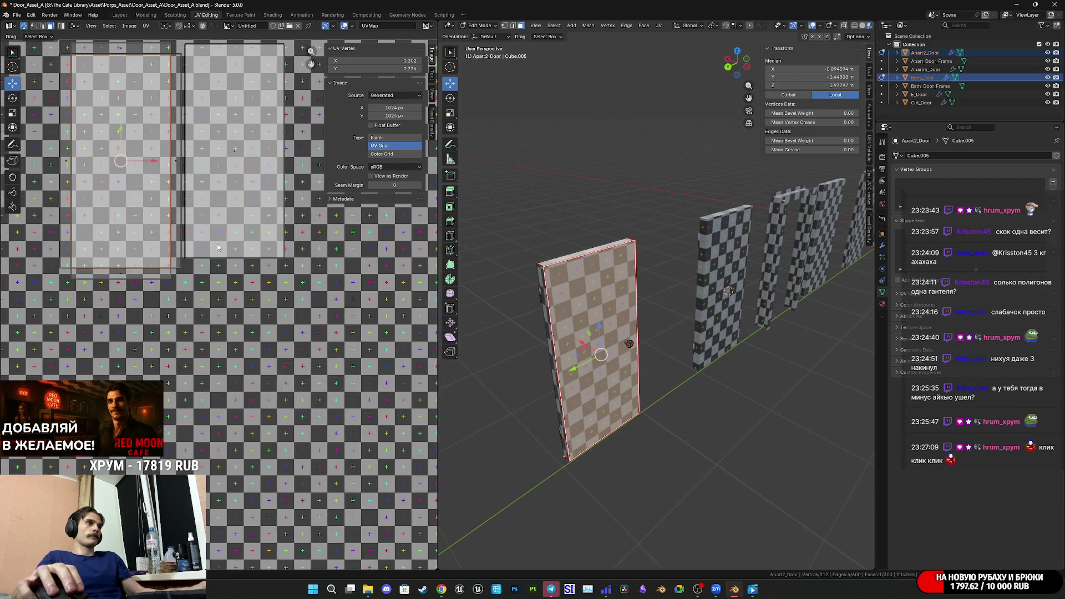
{"action": "scroll", "coordinate": [148, 185], "scroll_direction": "down", "scroll_amount": 3}
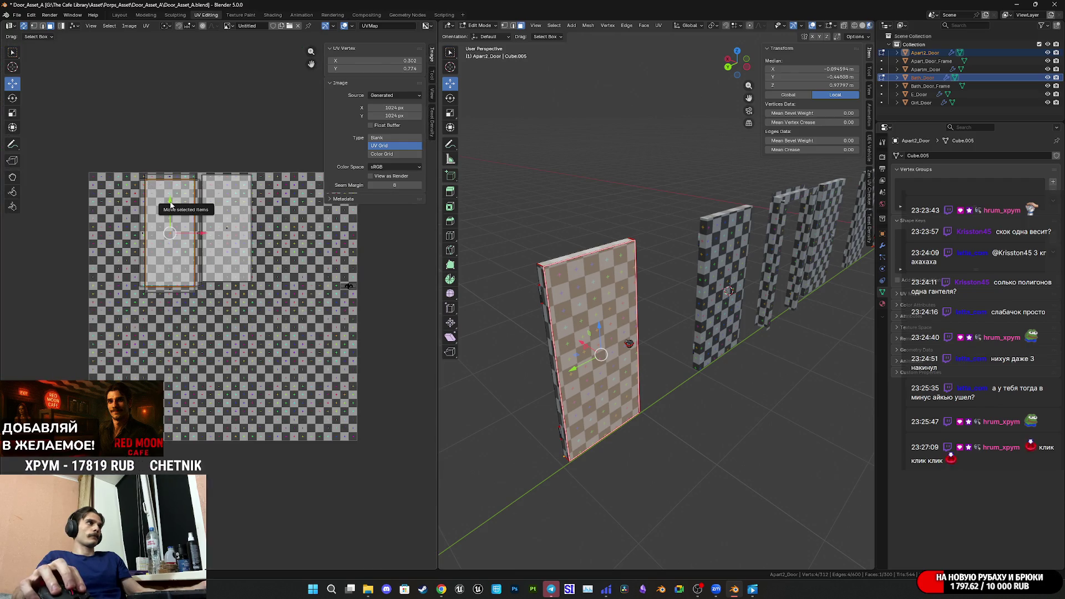
{"action": "left_click_drag", "start_coordinate": [169, 200], "coordinate": [170, 68]}
{"action": "key", "text": "Tab"}
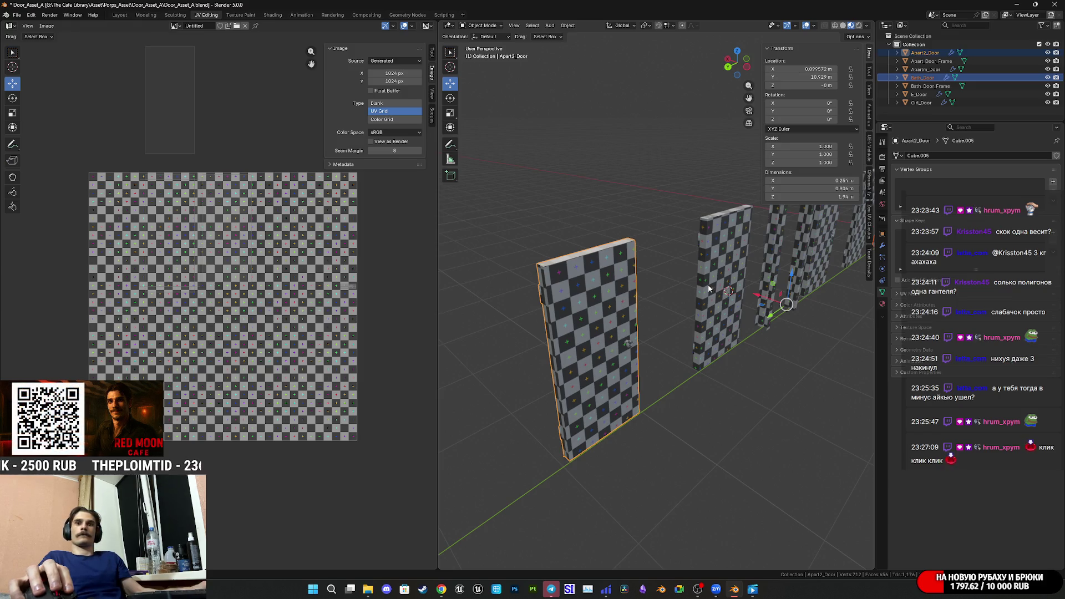
- Edit all door models together and move the door island back into the image beside the others
{"action": "key", "text": "a"}
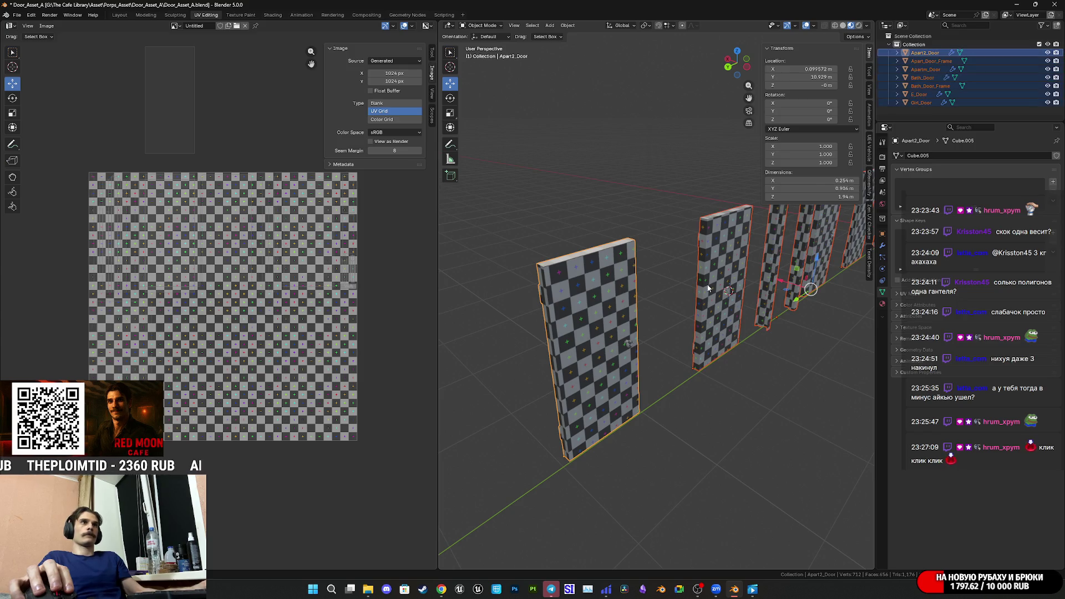
{"action": "key", "text": "Tab"}
{"action": "left_click_drag", "start_coordinate": [170, 81], "coordinate": [180, 327]}
{"action": "scroll", "coordinate": [192, 364], "scroll_direction": "up", "scroll_amount": 3}
{"action": "scroll", "coordinate": [192, 365], "scroll_direction": "up", "scroll_amount": 4}
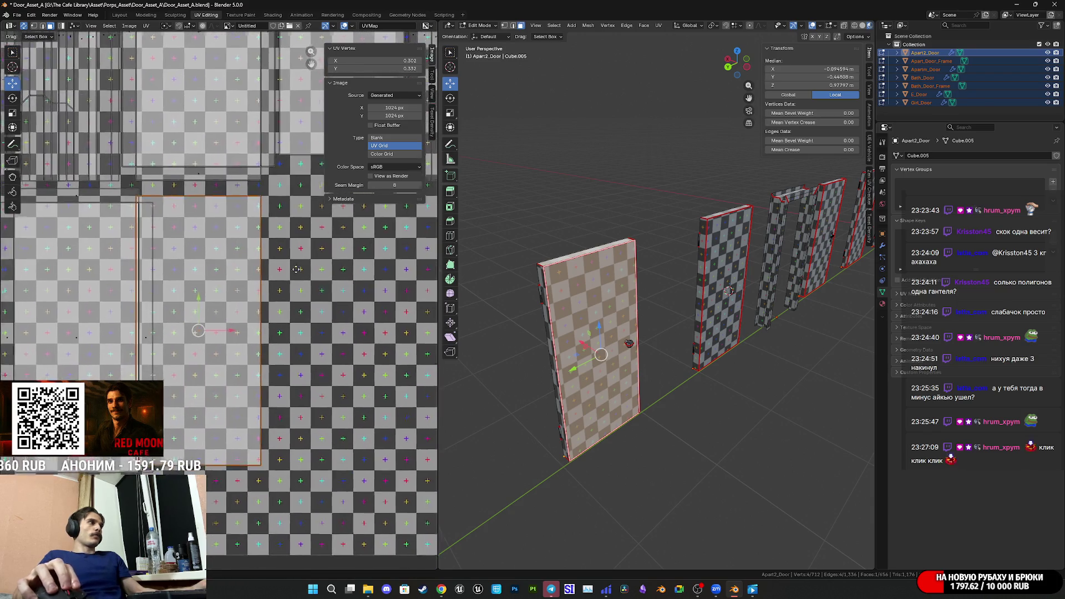
{"action": "key", "text": "g"}
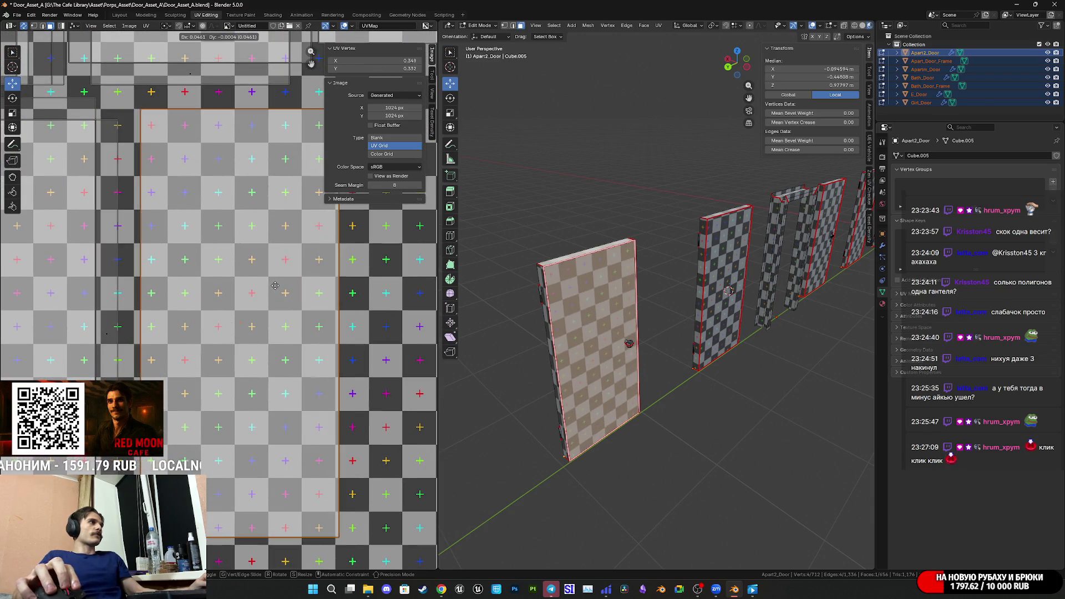
{"action": "left_click", "coordinate": [227, 286]}
- Nudge the island into its final spot, check its outline, then switch to Telegram
{"action": "mouse_move", "coordinate": [227, 286]}
{"action": "middle_mouse_down"}
{"action": "mouse_move", "coordinate": [98, 328]}
{"action": "mouse_move", "coordinate": [96, 268]}
{"action": "mouse_move", "coordinate": [73, 271]}
{"action": "middle_mouse_up"}
{"action": "scroll", "coordinate": [98, 328], "scroll_direction": "left", "scroll_amount": 5, "text": "ctrl"}
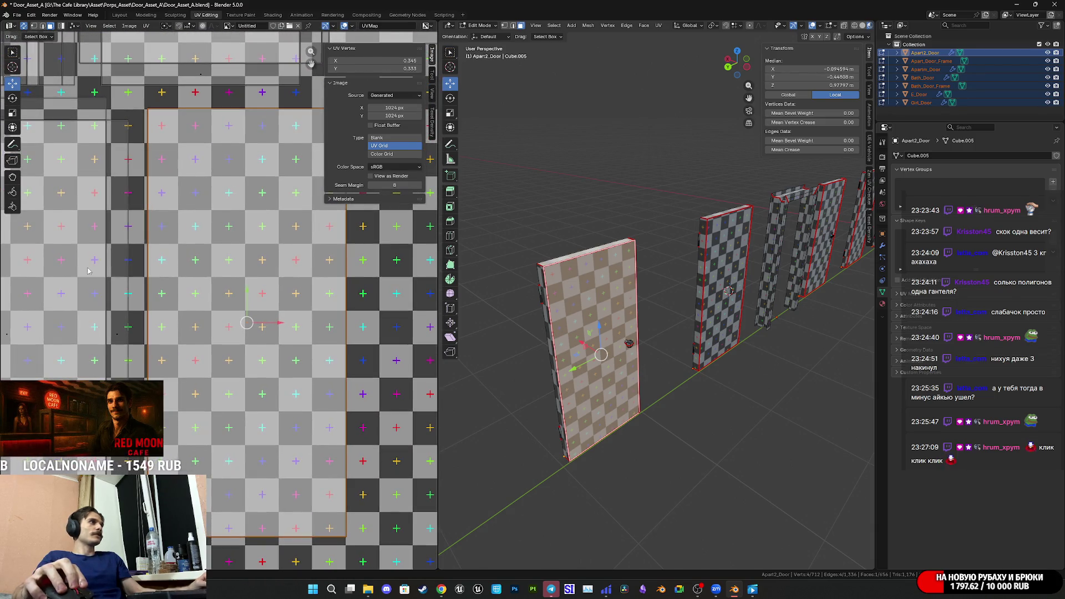
{"action": "middle_click_drag", "start_coordinate": [176, 195], "coordinate": [175, 201]}
{"action": "scroll", "coordinate": [175, 202], "scroll_direction": "up", "scroll_amount": 3}
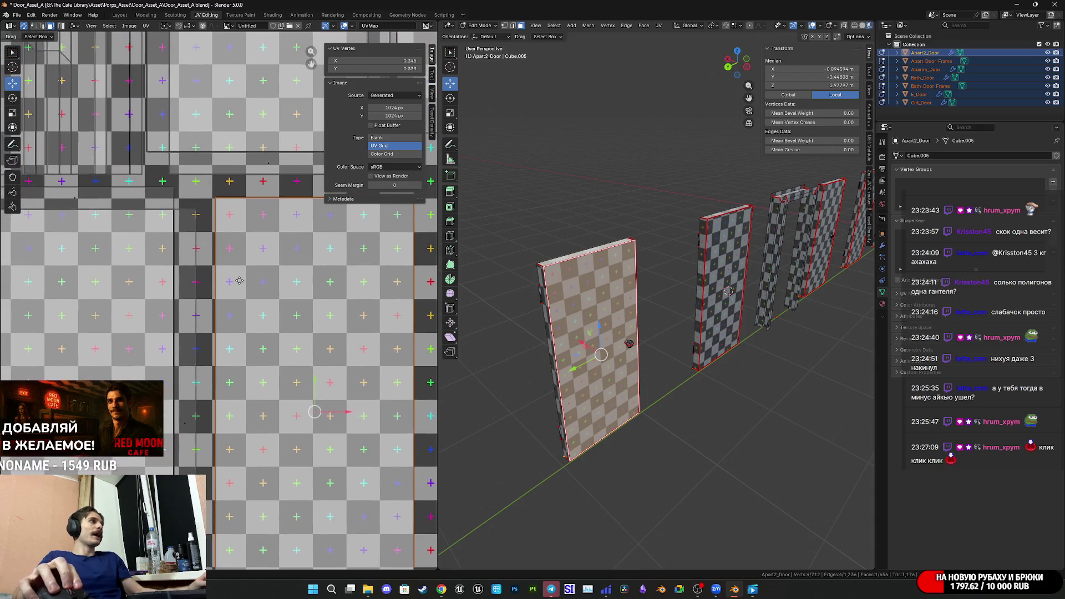
{"action": "key", "text": "g"}
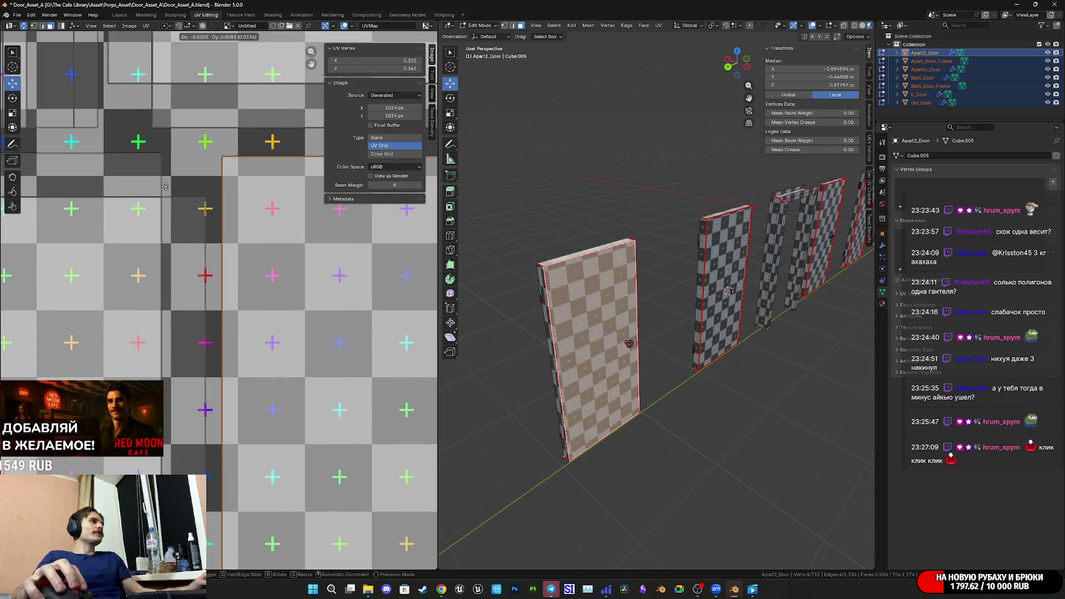
{"action": "left_click", "coordinate": [194, 148]}
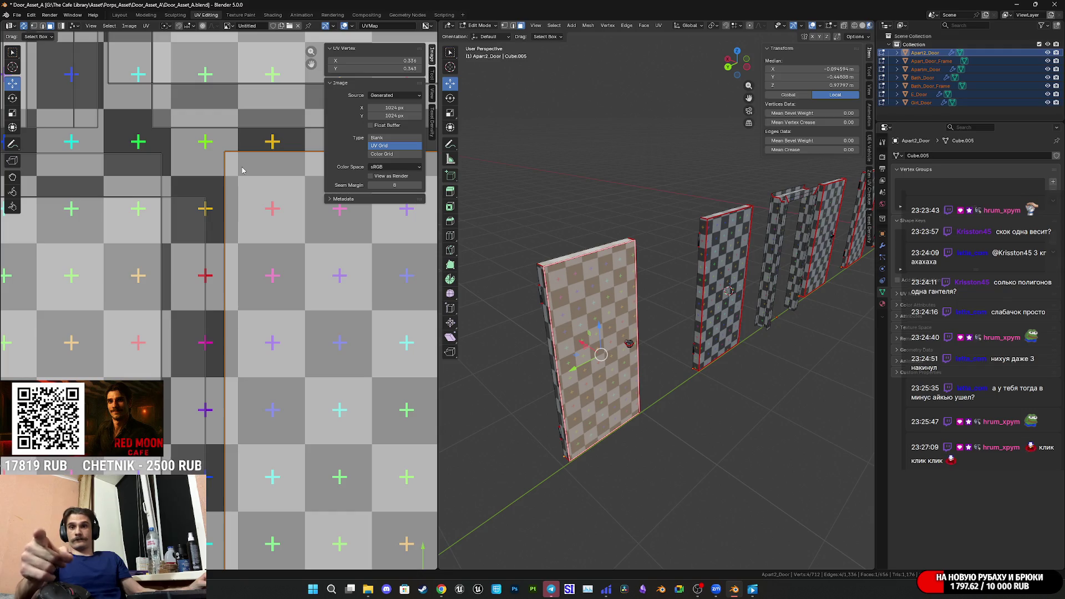
{"action": "middle_click_drag", "start_coordinate": [210, 165], "coordinate": [161, 182]}
{"action": "scroll", "coordinate": [232, 248], "scroll_direction": "up", "scroll_amount": 3}
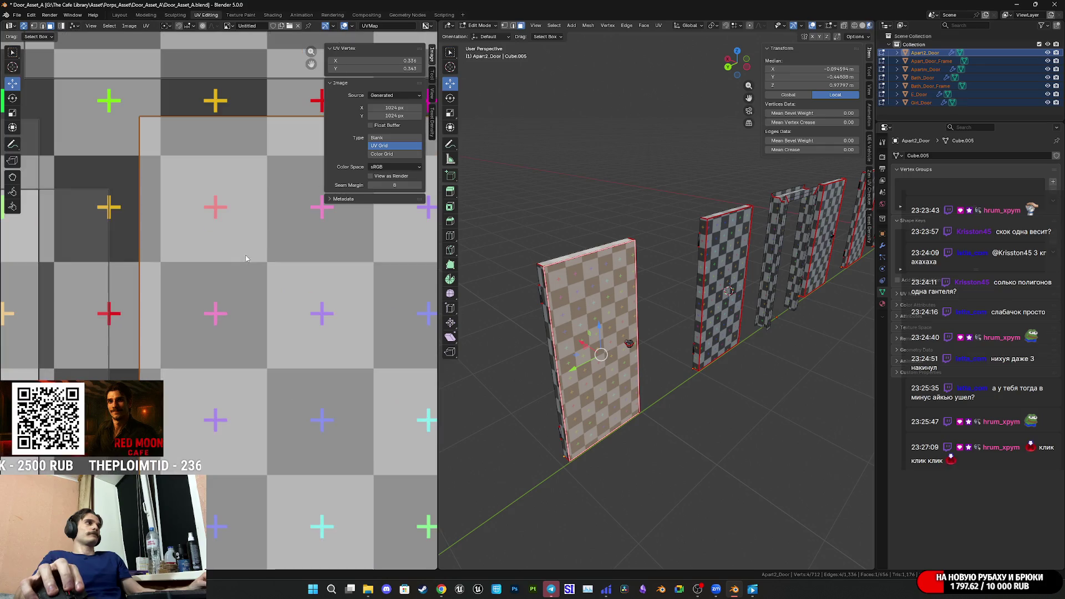
{"action": "scroll", "coordinate": [288, 311], "scroll_direction": "down", "scroll_amount": 2}
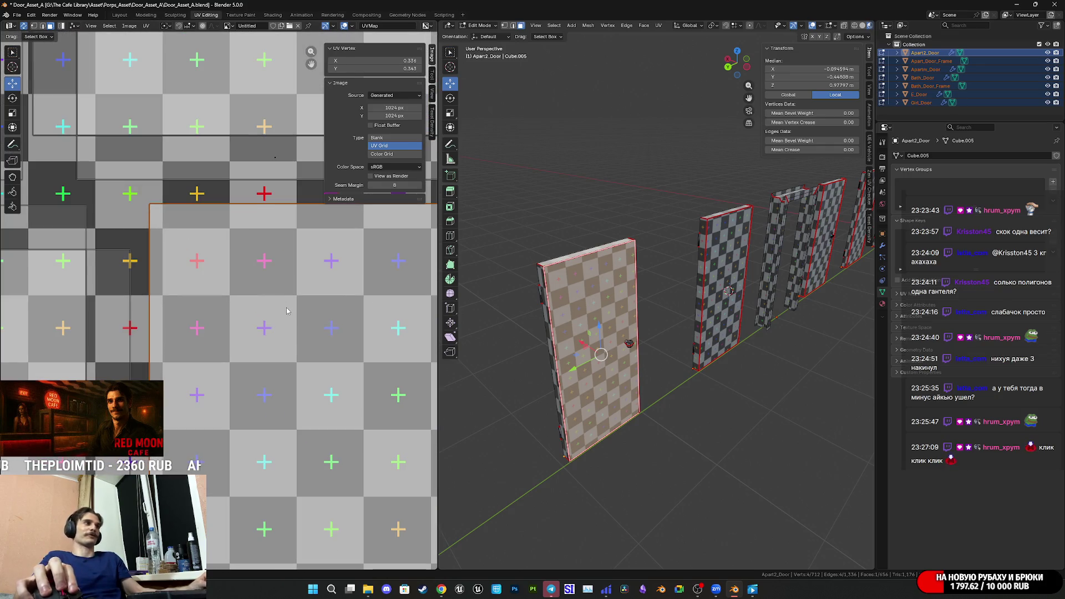
{"action": "scroll", "coordinate": [311, 361], "scroll_direction": "down", "scroll_amount": 2}
{"action": "middle_click_drag", "start_coordinate": [311, 361], "coordinate": [257, 305]}
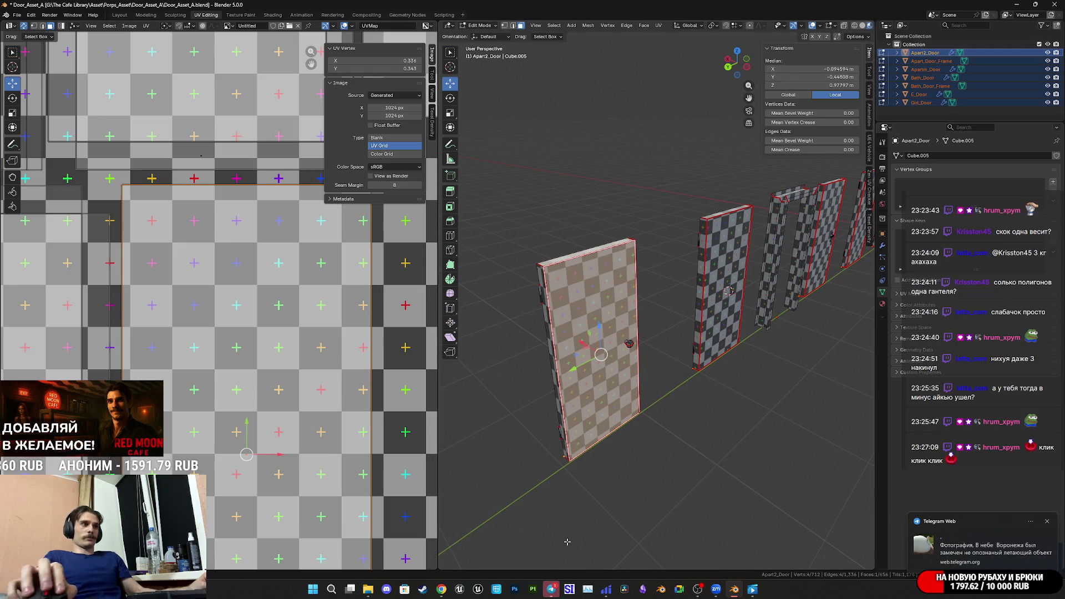
{"action": "left_click", "coordinate": [552, 588]}
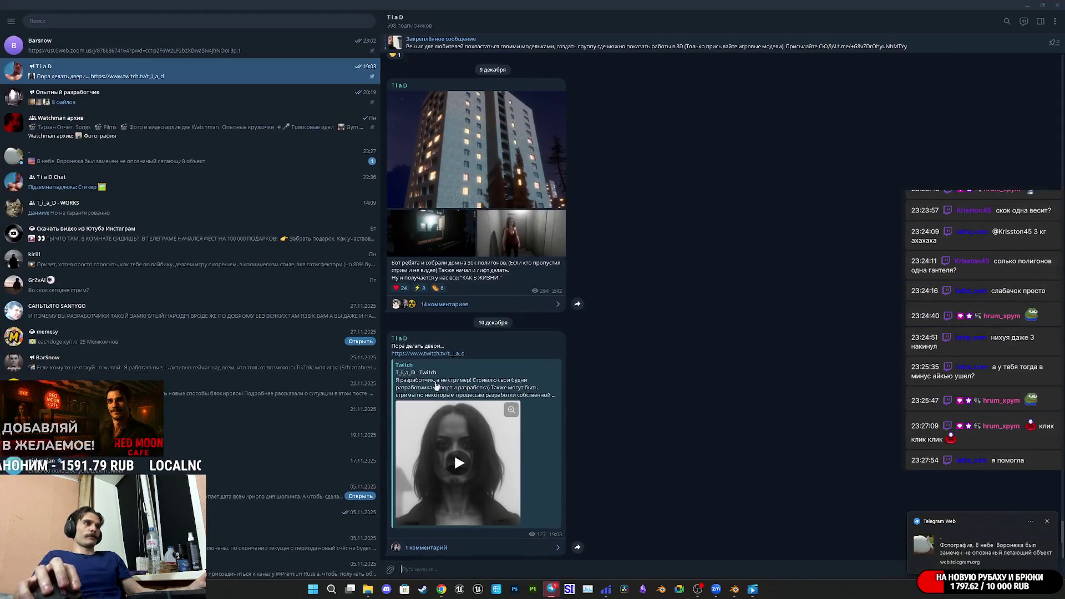
- Open the '.' chat and view the Voronezh sky photo full-size, then close the viewer
{"action": "left_click", "coordinate": [250, 157]}
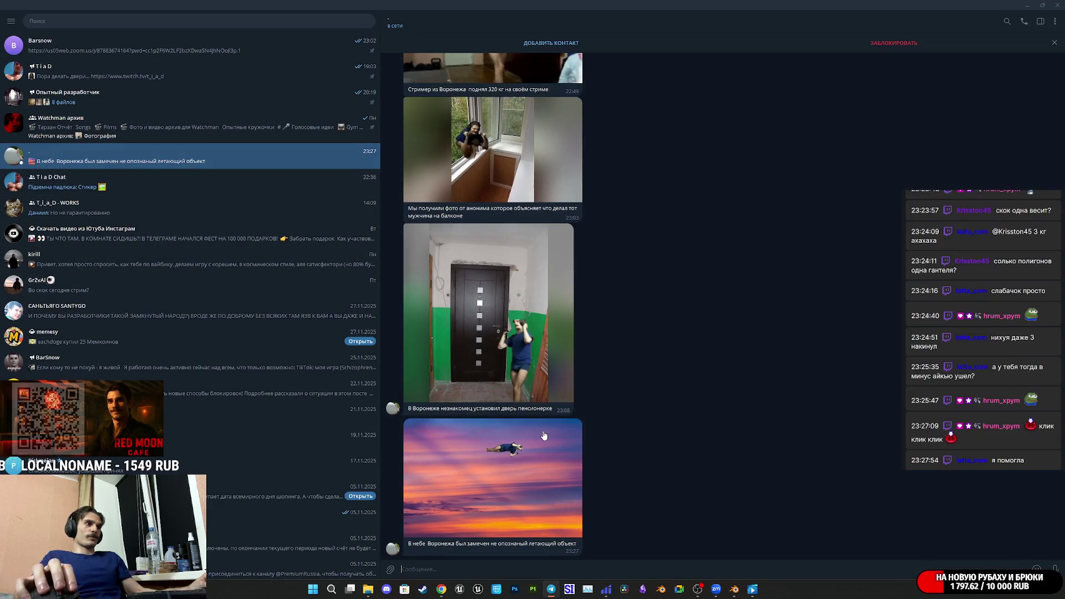
{"action": "left_click", "coordinate": [537, 468]}
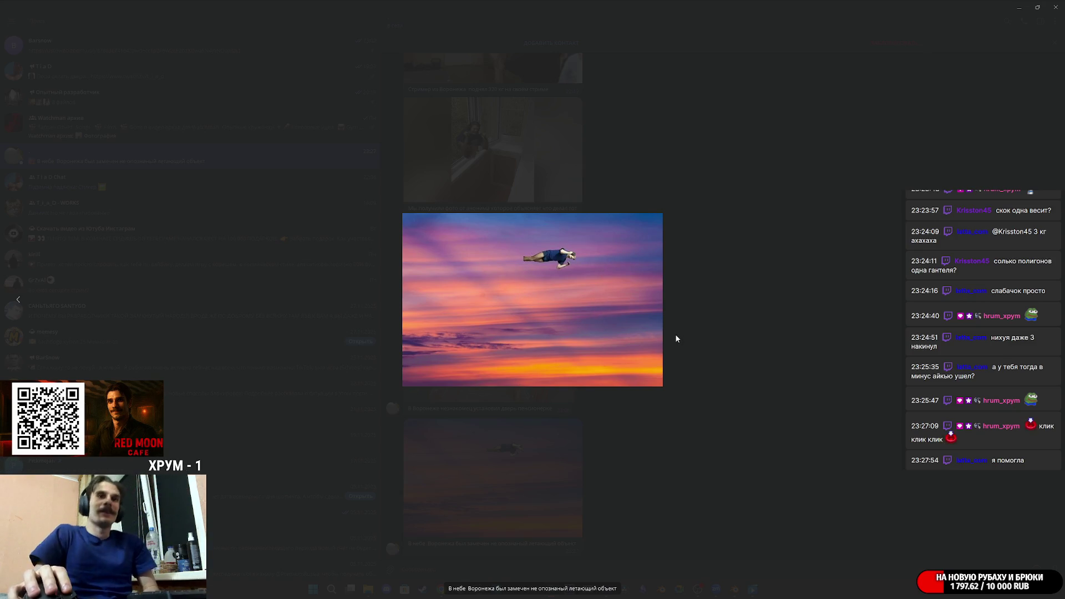
{"action": "left_click", "coordinate": [697, 377]}
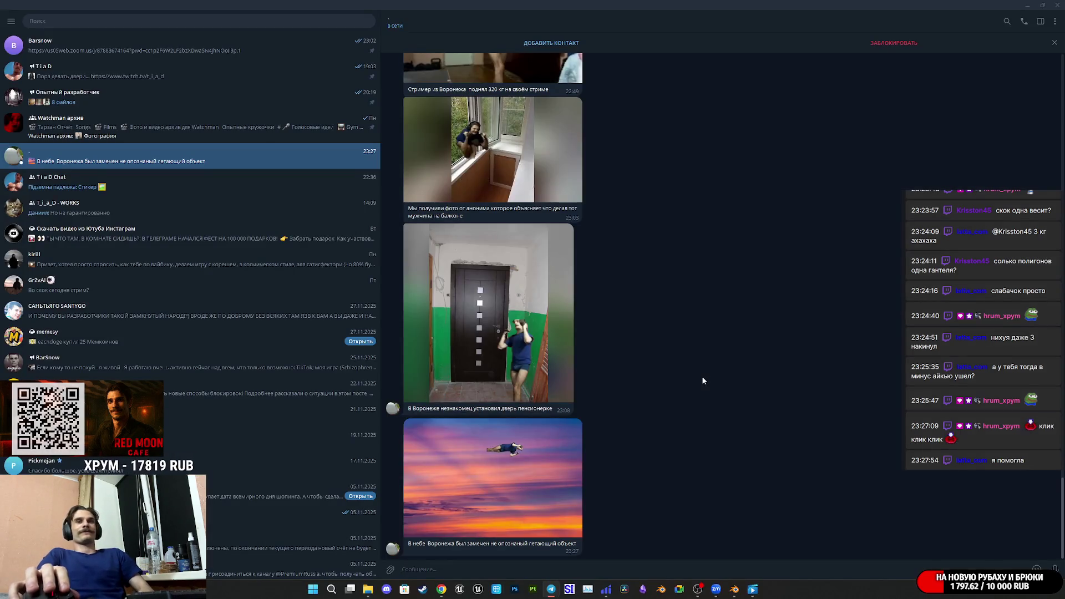
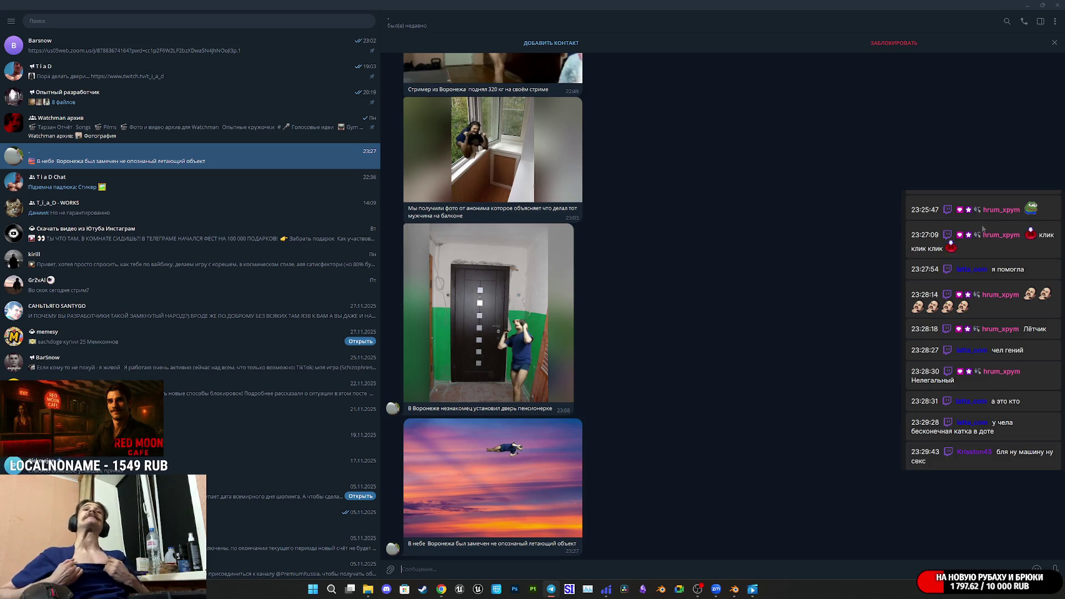
- Minimize Telegram Web to bring back the Door_Asset_A.blend scene in Blender
{"action": "left_click", "coordinate": [1028, 5]}
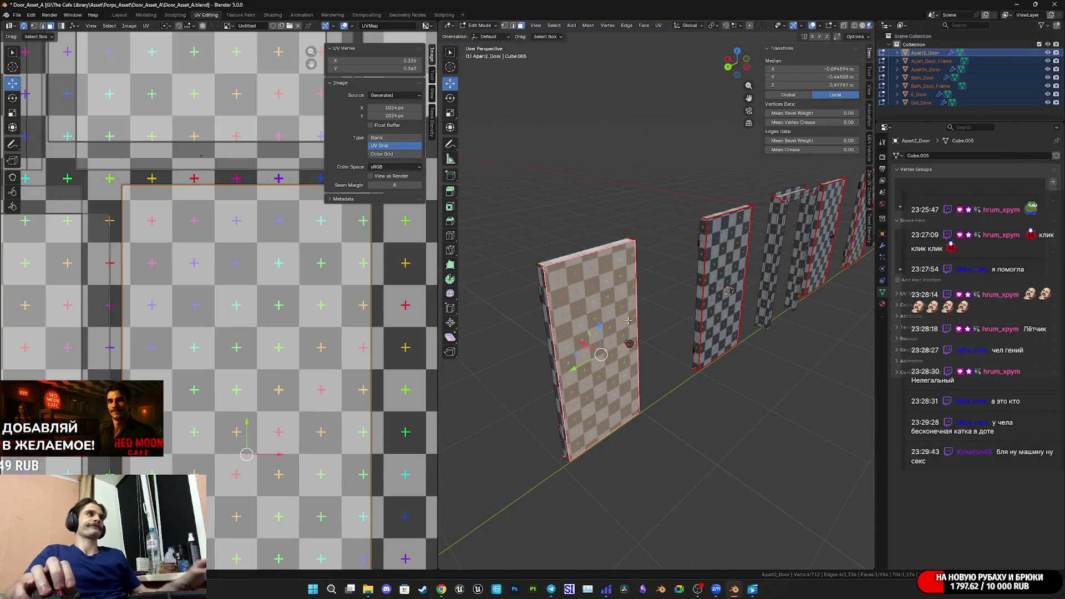
- Save the door file, return the doors to Object Mode, save again, then switch to Twitch
{"action": "scroll", "coordinate": [301, 318], "scroll_direction": "down", "scroll_amount": 5}
{"action": "middle_click_drag", "start_coordinate": [301, 318], "coordinate": [263, 304]}
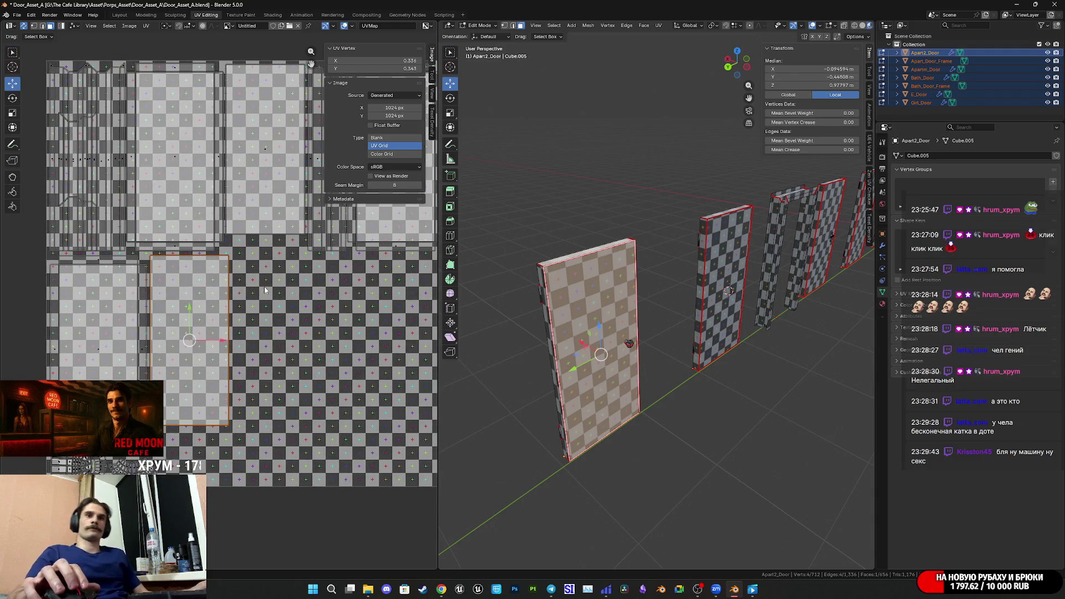
{"action": "key", "text": "ctrl+s"}
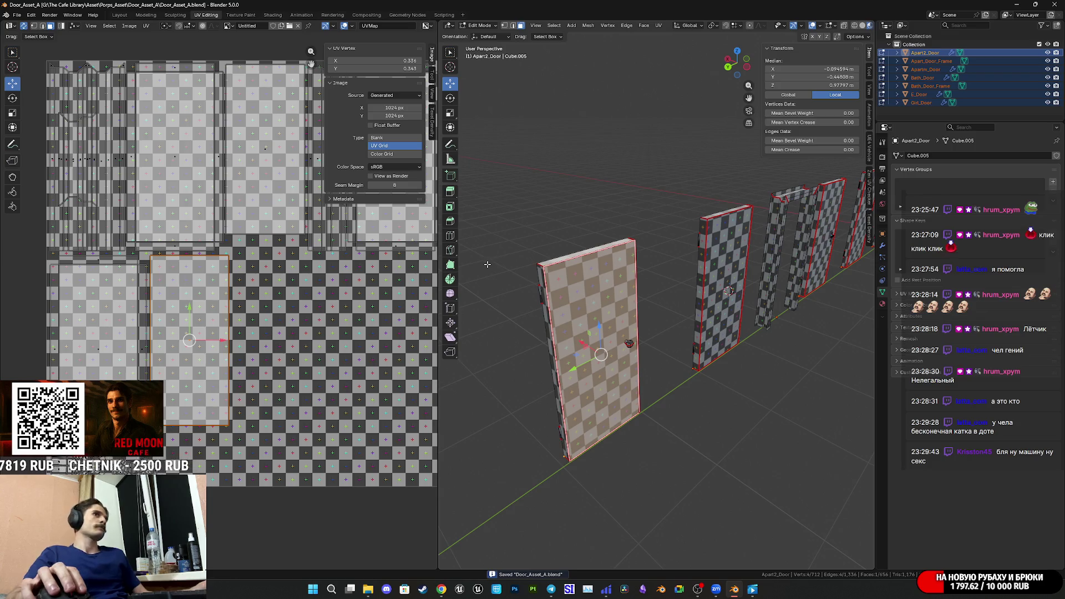
{"action": "key", "text": "Tab"}
{"action": "key", "text": "ctrl+s"}
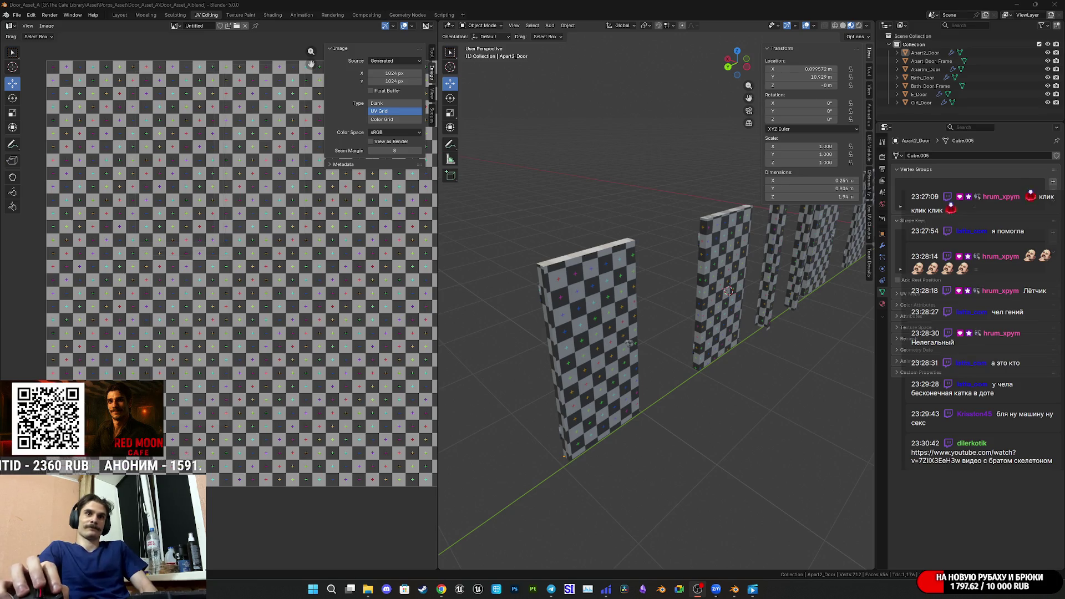
{"action": "key", "text": "alt+Tab"}
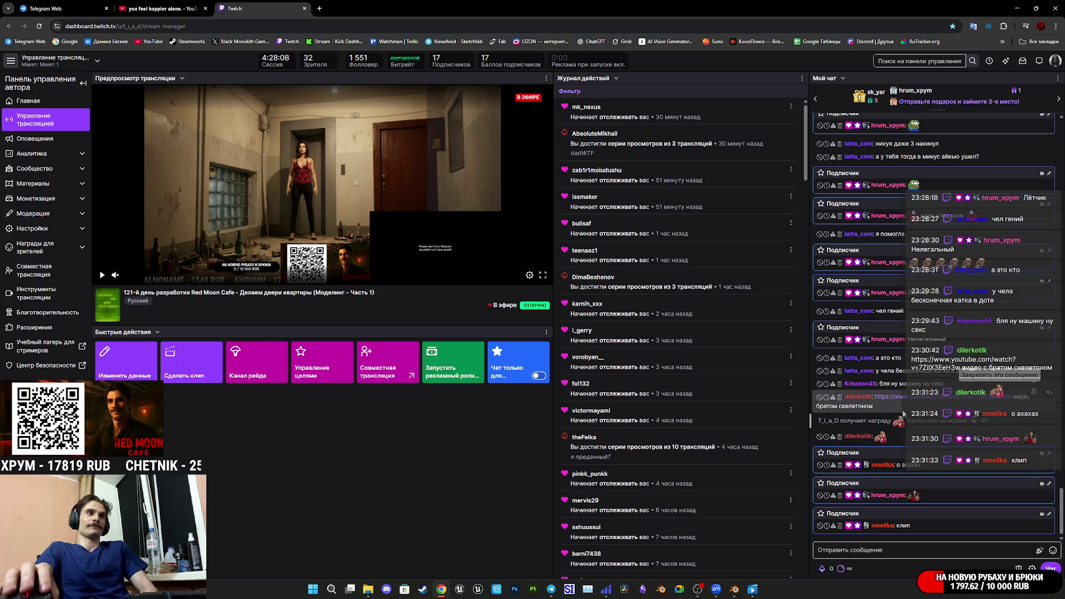
- Delete the viewer's YouTube-link chat message and go back to Blender
{"action": "left_click", "coordinate": [839, 399]}
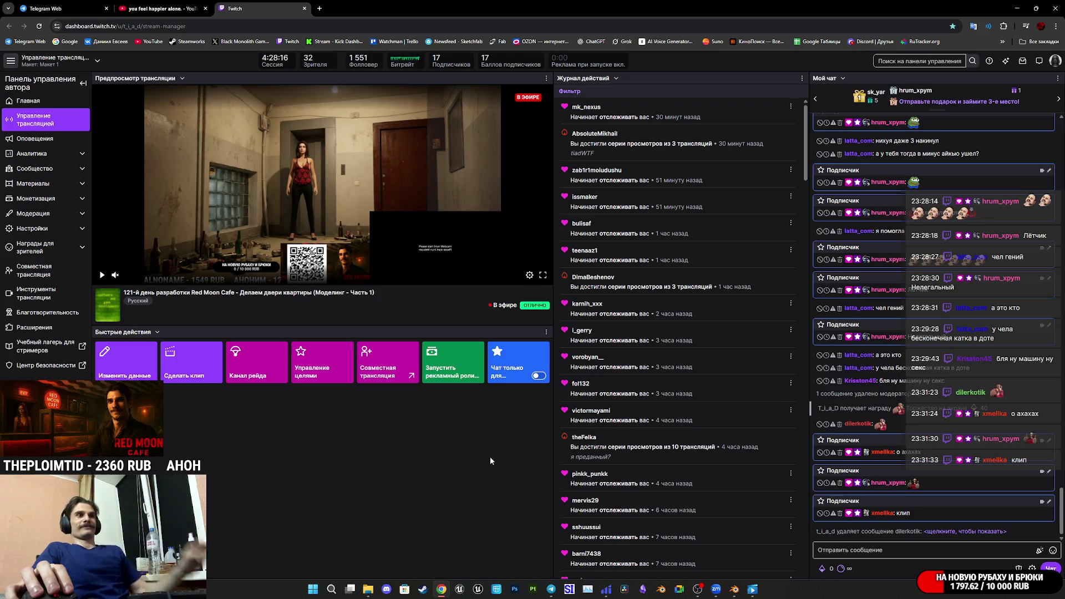
{"action": "mouse_move", "coordinate": [752, 589]}
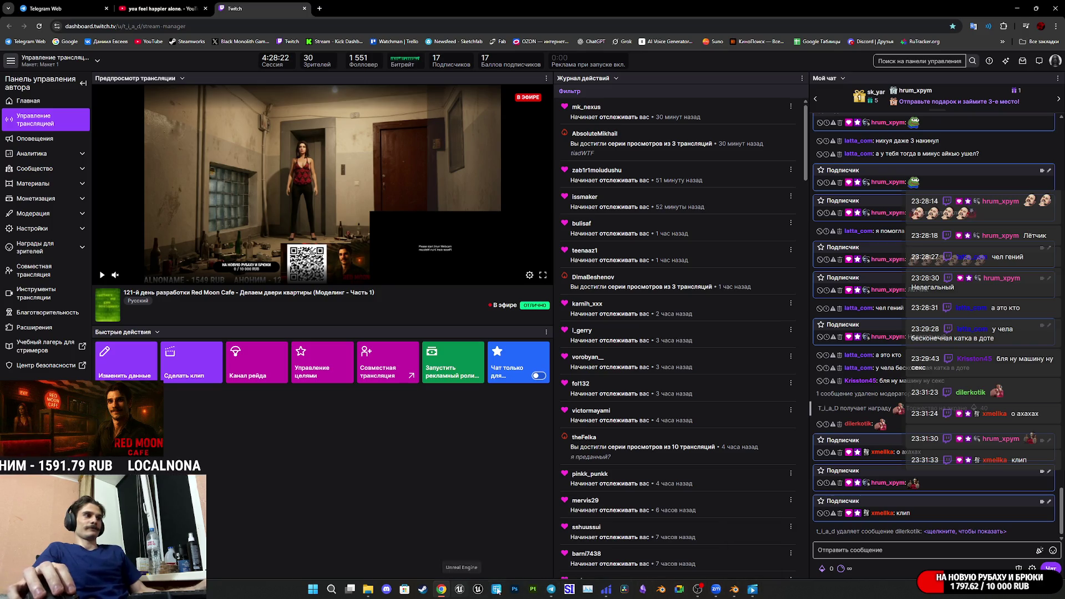
{"action": "left_click", "coordinate": [734, 589]}
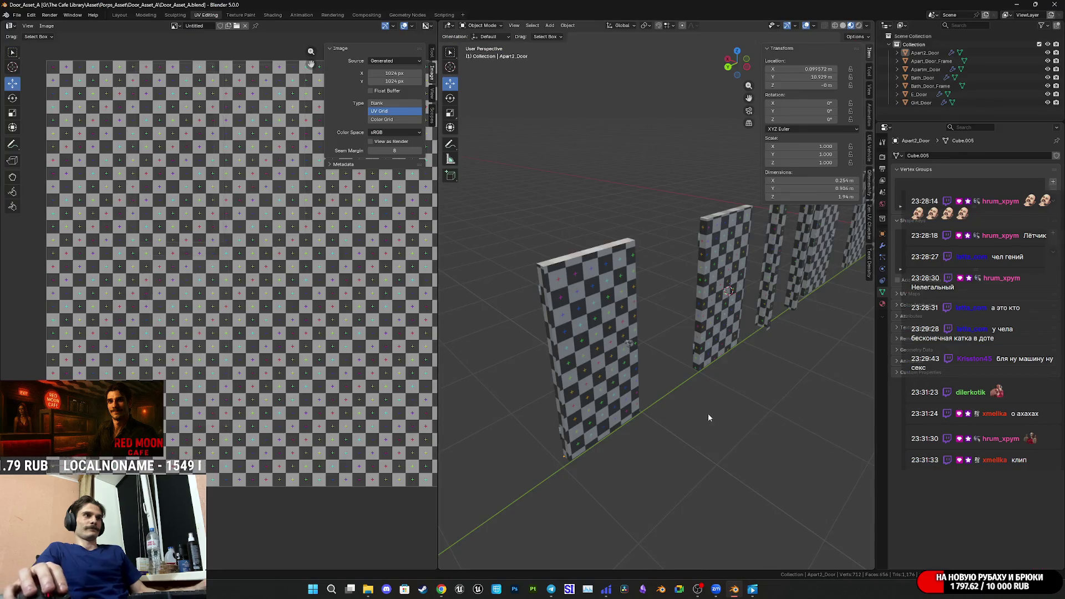
- Save the door file and pan the view across the row of doors
{"action": "key", "text": "ctrl+s"}
{"action": "scroll", "coordinate": [735, 381], "scroll_direction": "down", "scroll_amount": 4}
{"action": "middle_click_drag", "start_coordinate": [734, 376], "coordinate": [682, 417], "text": "shift"}
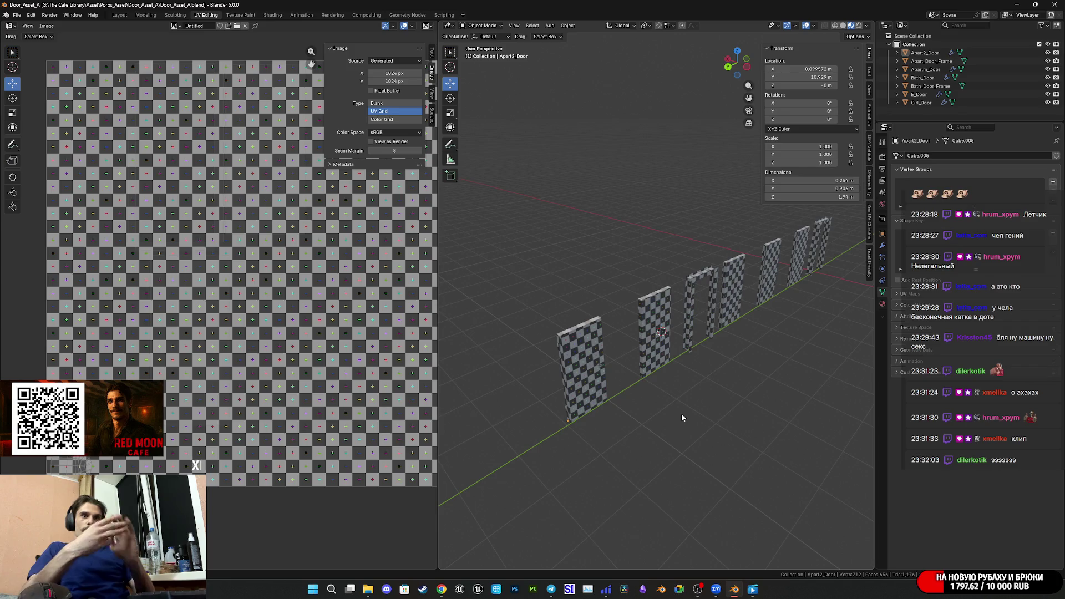
{"action": "mouse_move", "coordinate": [352, 590]}
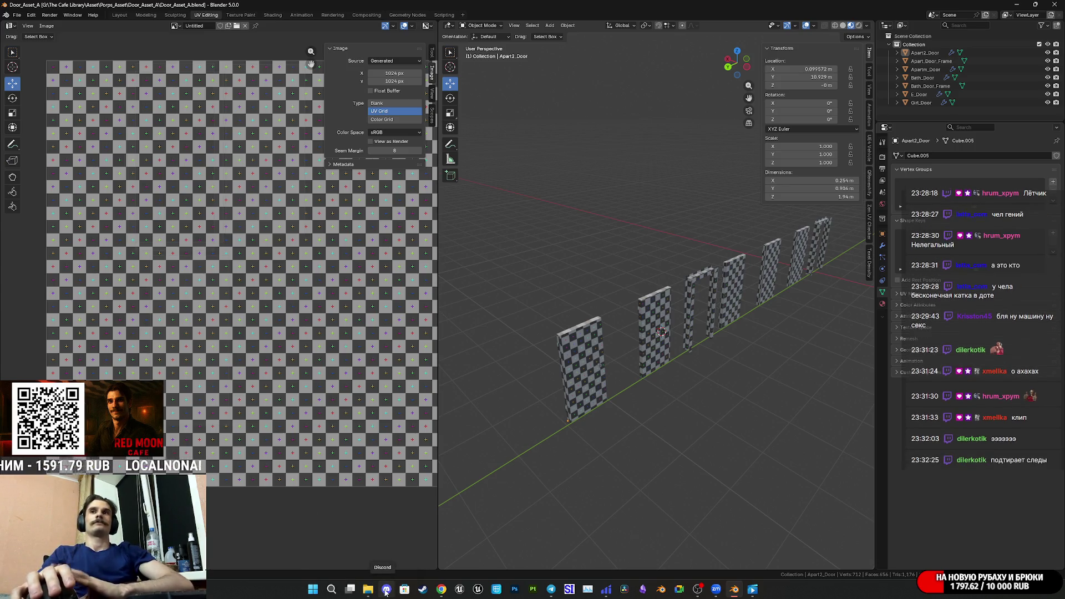
{"action": "mouse_move", "coordinate": [377, 598]}
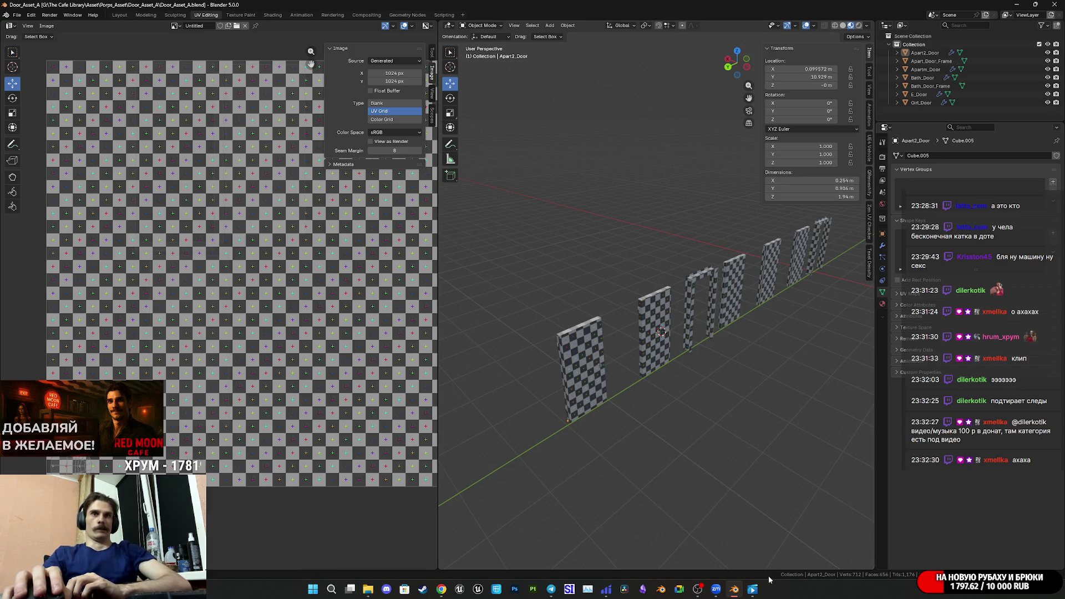
{"action": "mouse_move", "coordinate": [761, 584]}
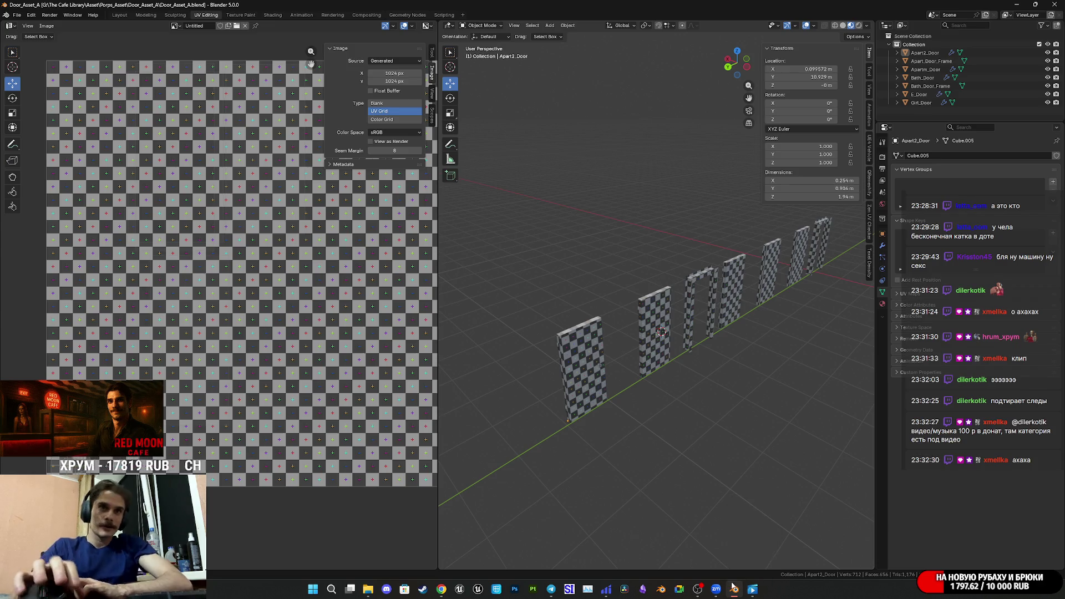
{"action": "mouse_move", "coordinate": [716, 587]}
{"action": "mouse_move", "coordinate": [749, 521]}
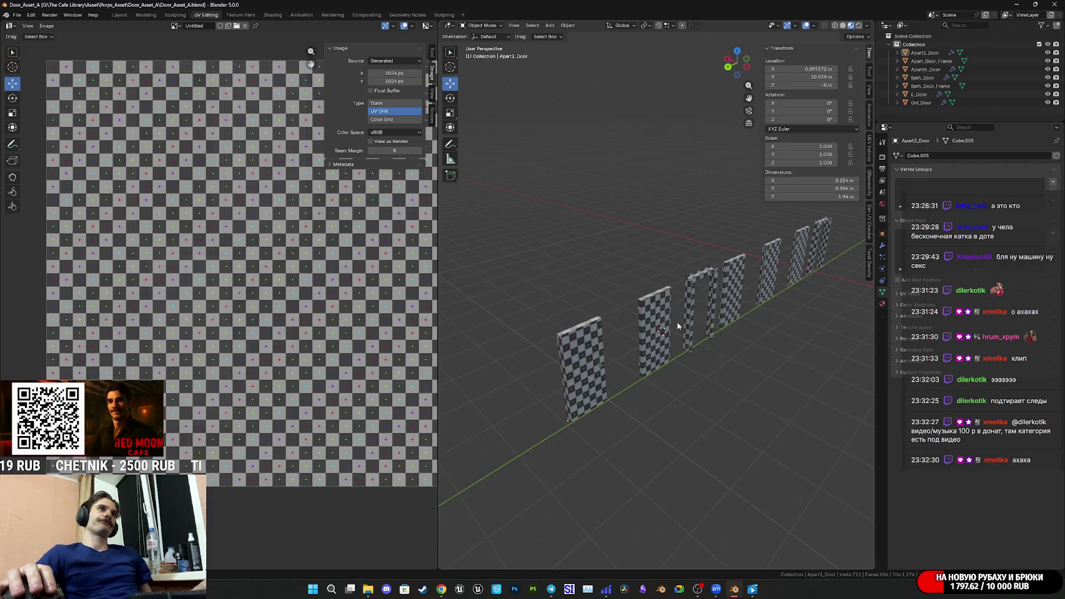
- Save again, orbit to a low front view, and show all doors' UV islands in Edit Mode
{"action": "key", "text": "ctrl+s"}
{"action": "middle_click_drag", "start_coordinate": [683, 331], "coordinate": [659, 353], "text": "shift"}
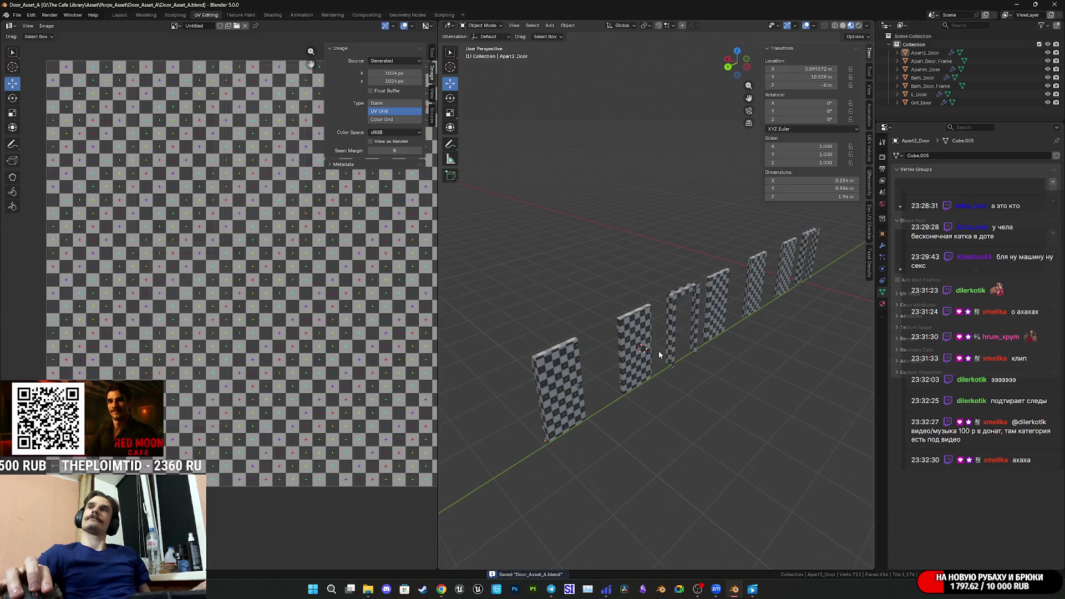
{"action": "mouse_move", "coordinate": [656, 353]}
{"action": "middle_mouse_down"}
{"action": "mouse_move", "coordinate": [611, 357]}
{"action": "mouse_move", "coordinate": [819, 364]}
{"action": "mouse_move", "coordinate": [646, 368]}
{"action": "mouse_move", "coordinate": [675, 358]}
{"action": "mouse_move", "coordinate": [534, 399]}
{"action": "middle_mouse_up"}
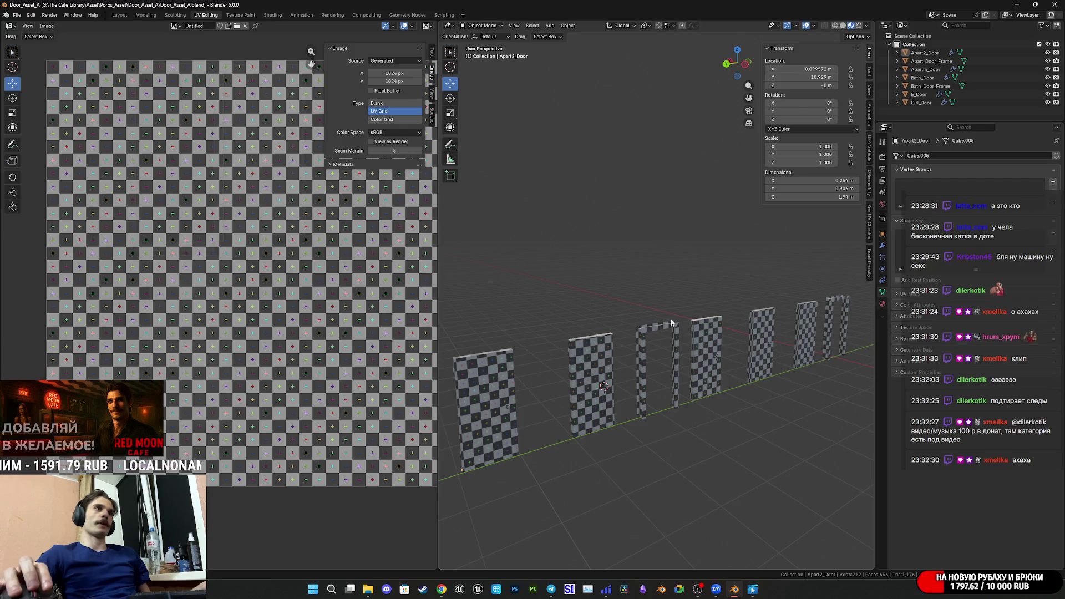
{"action": "key", "text": "a"}
{"action": "key", "text": "Tab"}
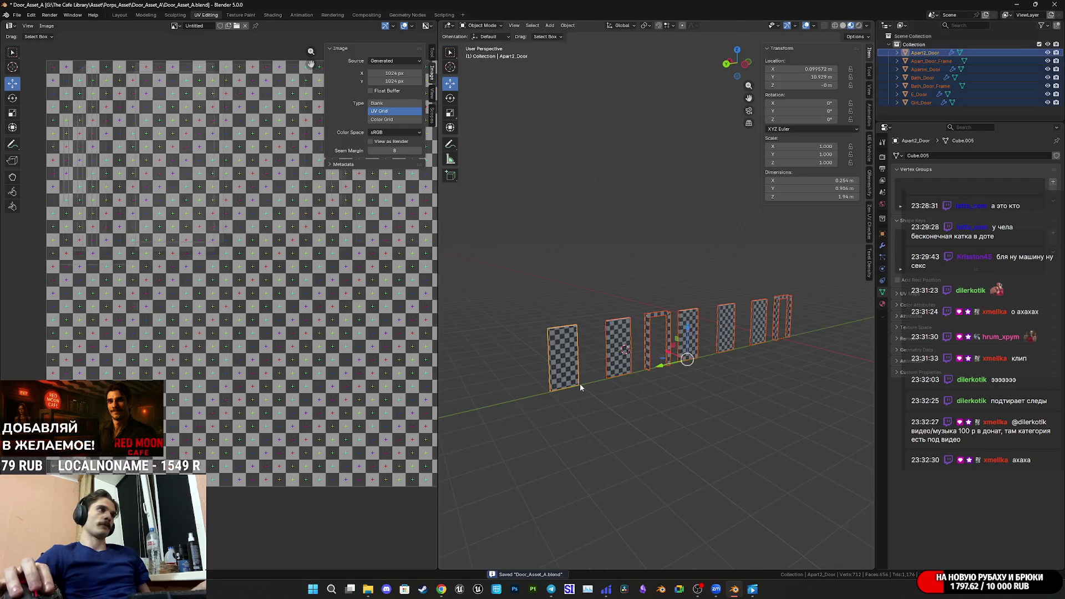
{"action": "scroll", "coordinate": [251, 320], "scroll_direction": "down", "scroll_amount": 2}
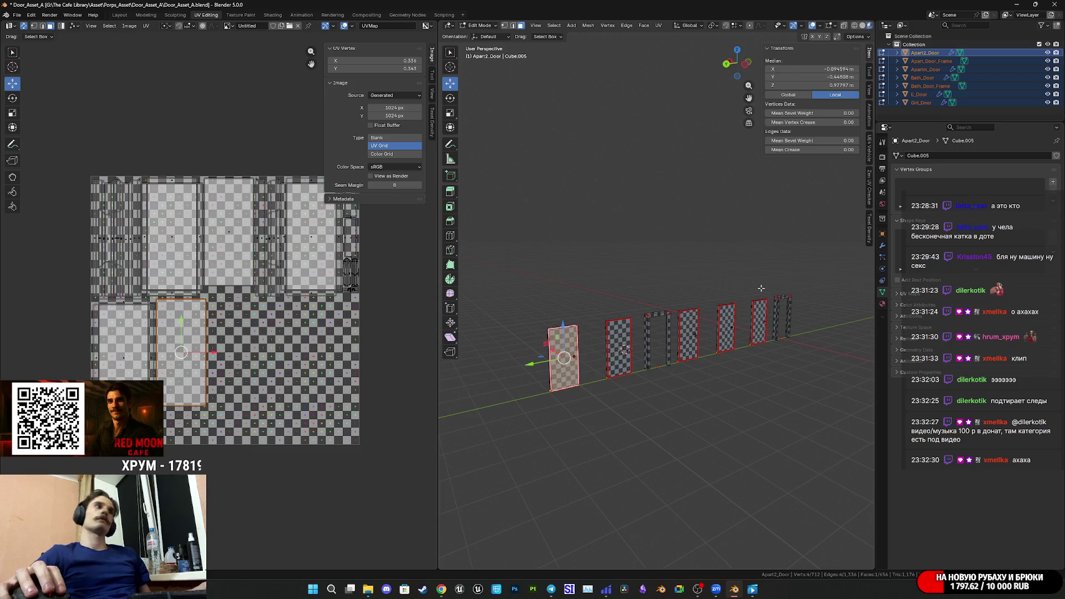
{"action": "key", "text": "Tab"}
- Deselect the doors, save, then go to Chrome's Twitch dashboard and open YouTube in a background tab
{"action": "left_click", "coordinate": [745, 328]}
{"action": "key", "text": "ctrl+s"}
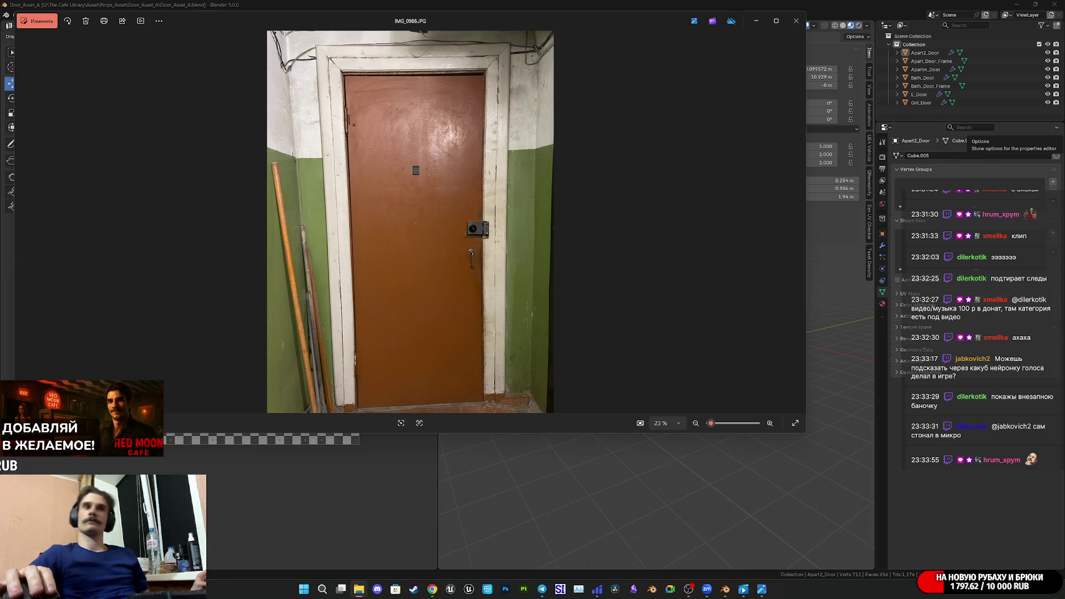
{"action": "left_click", "coordinate": [432, 589]}
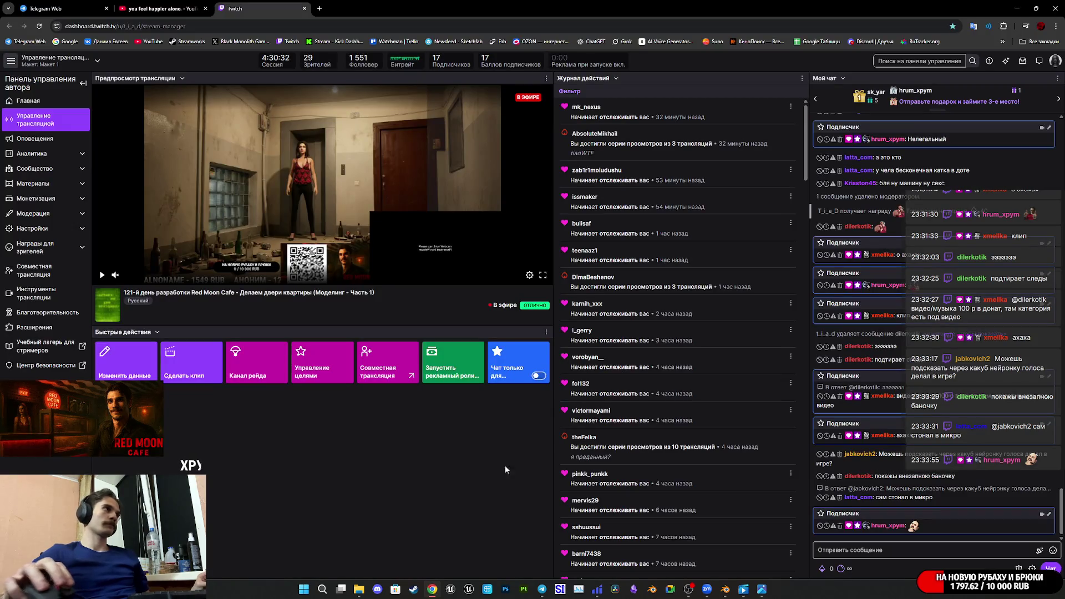
{"action": "middle_click", "coordinate": [150, 41]}
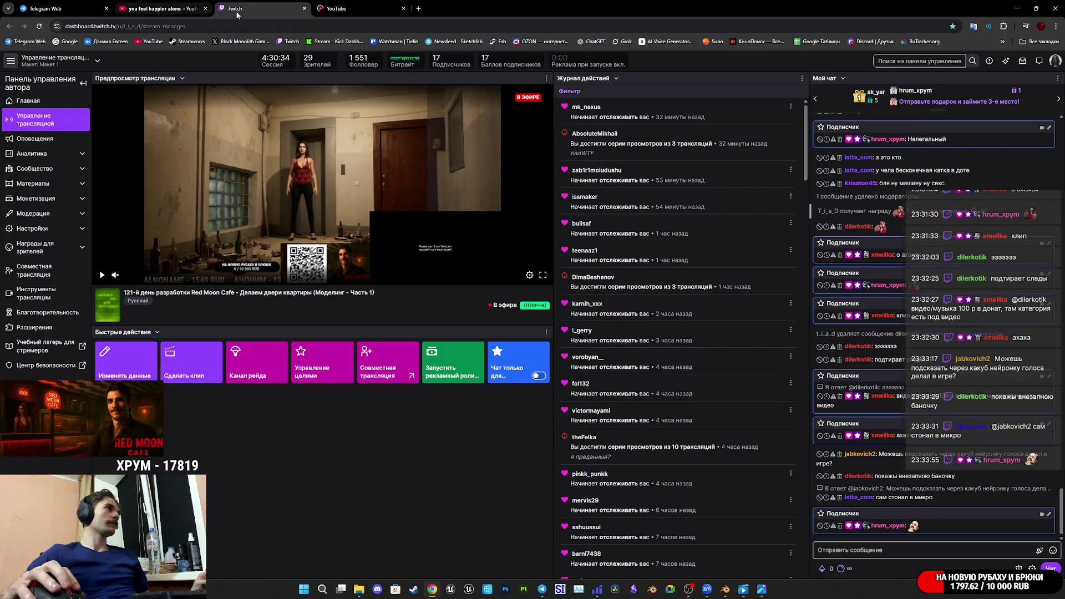
- Search YouTube for 'hellbalde osat' to find the Hellblade II soundtrack
{"action": "left_click", "coordinate": [371, 8]}
{"action": "left_click", "coordinate": [430, 61]}
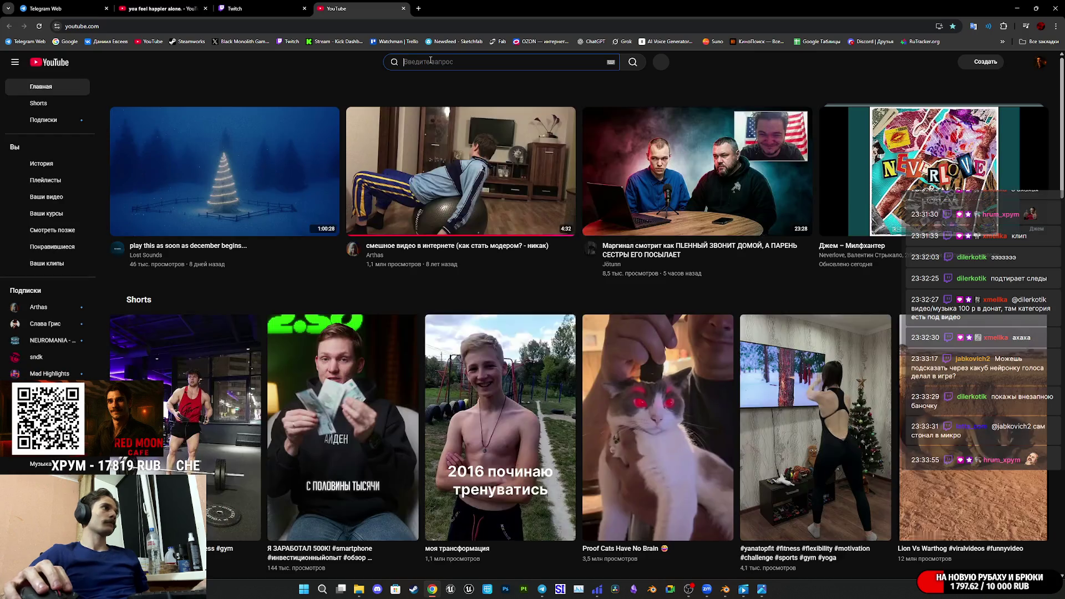
{"action": "type", "text": "hellbalde o"}
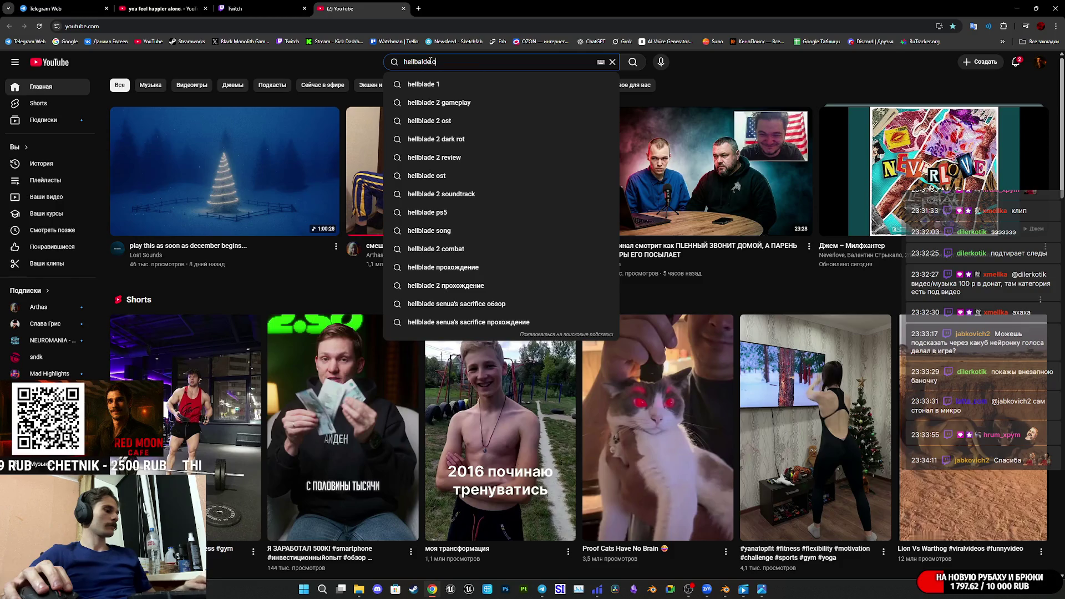
{"action": "type", "text": "sat"}
{"action": "key", "text": "Return"}
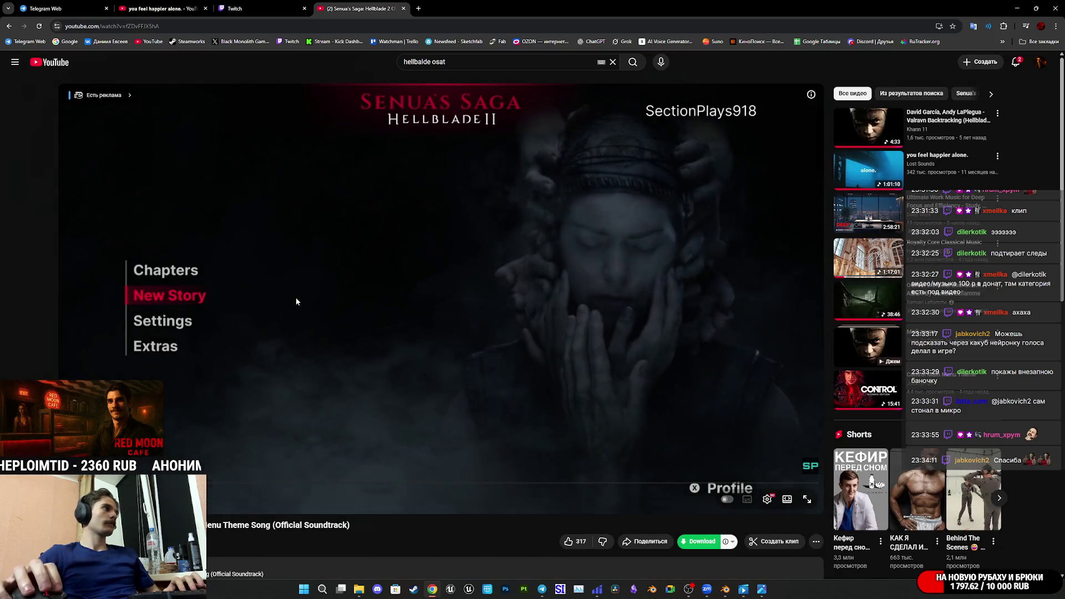
- Play the Hellblade II Main Menu Theme video, then return to the Twitch dashboard tab
{"action": "mouse_move", "coordinate": [744, 589]}
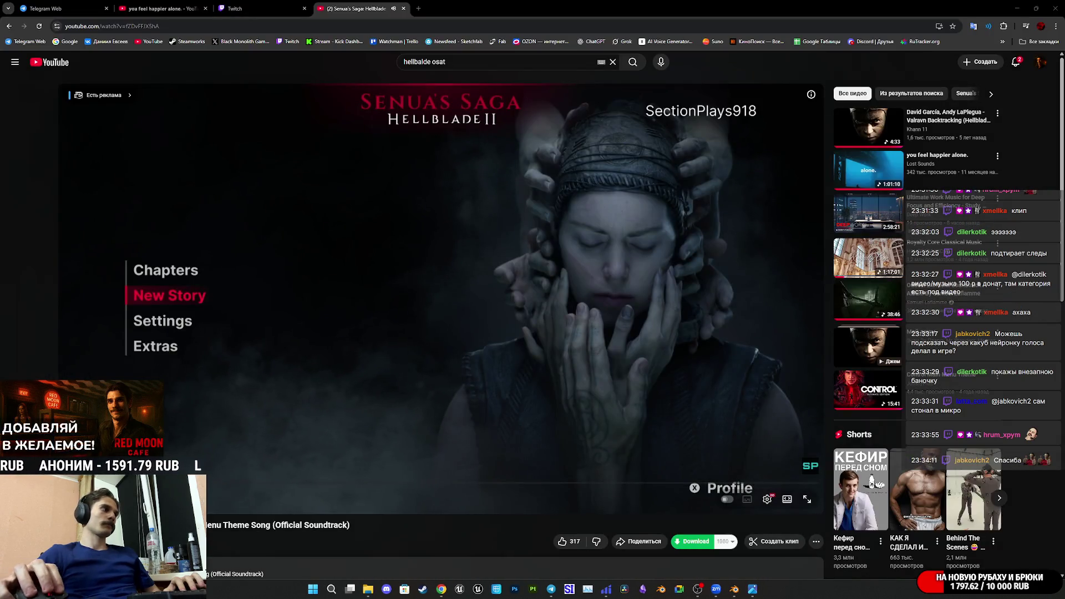
{"action": "right_click", "coordinate": [267, 413]}
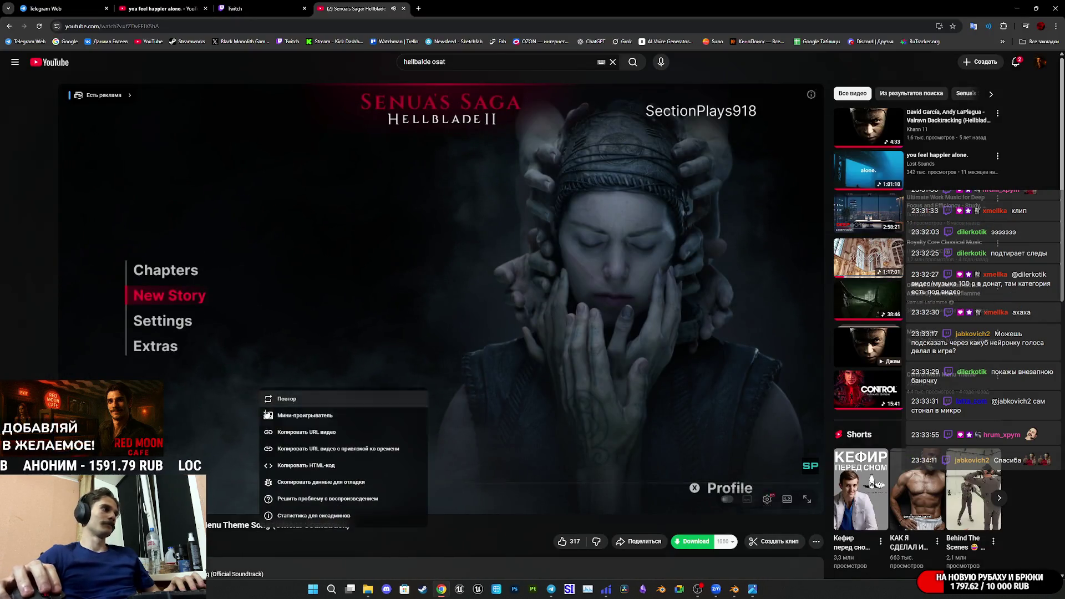
{"action": "key", "text": "Escape"}
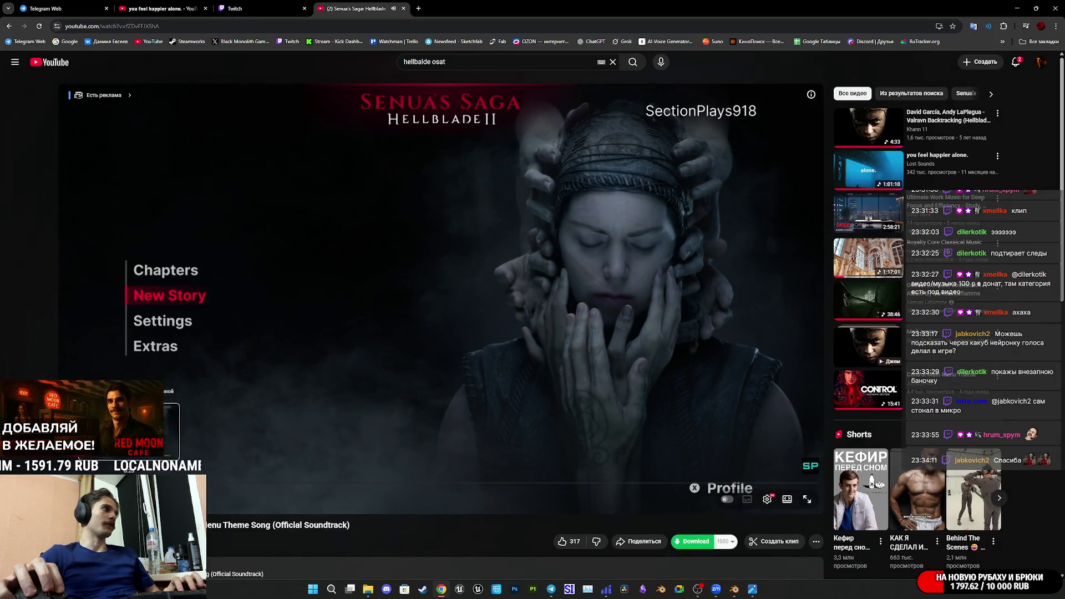
{"action": "left_click", "coordinate": [261, 9]}
{"action": "left_click", "coordinate": [344, 7]}
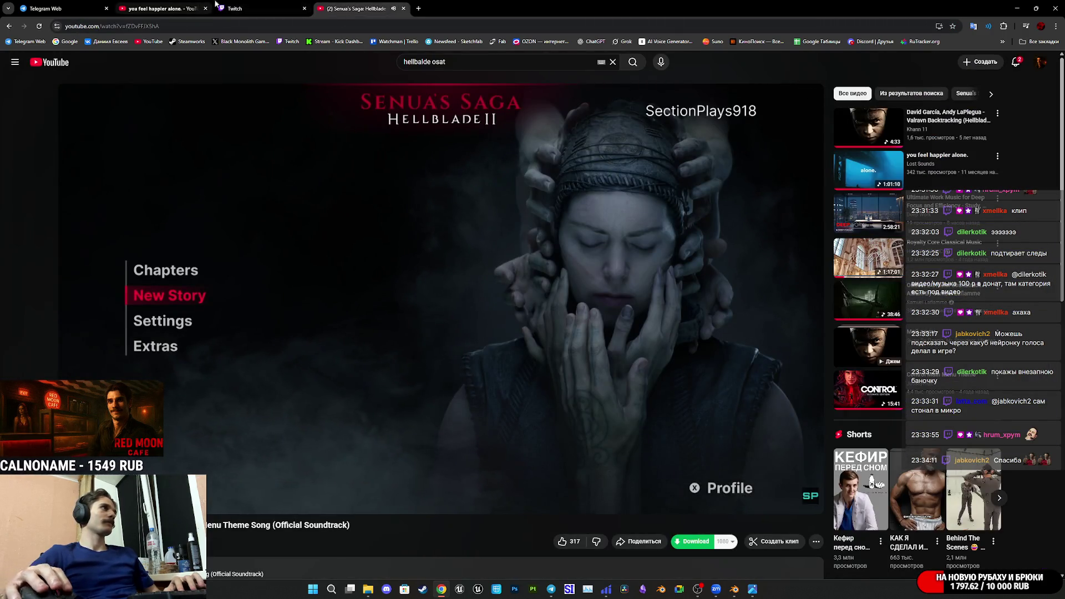
{"action": "left_click", "coordinate": [261, 8]}
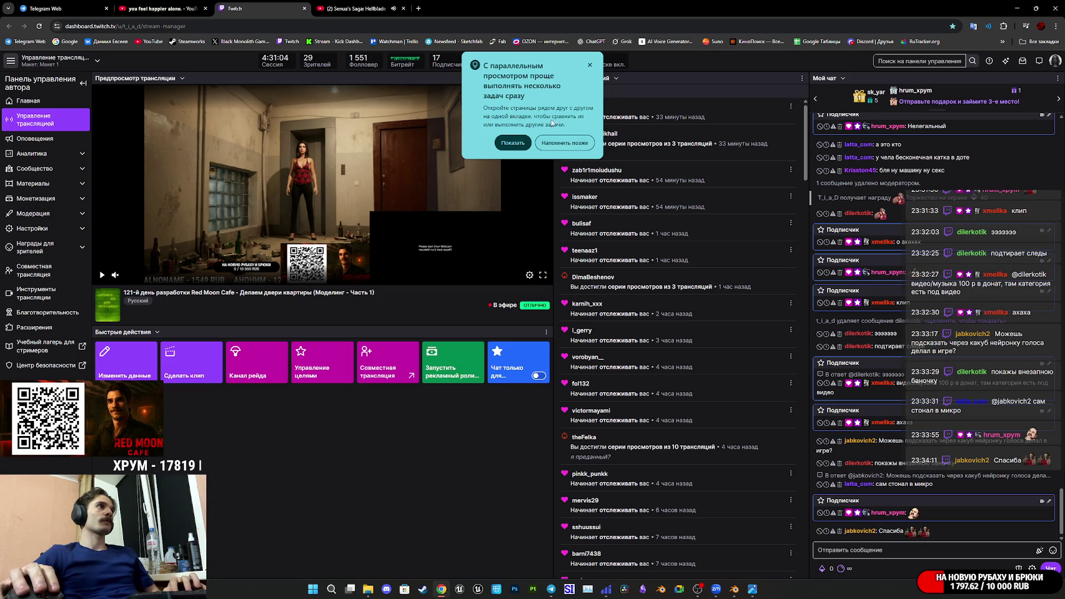
- Show Twitch and the Hellblade video side by side, with the video in theater mode and Twitch widened
{"action": "left_click", "coordinate": [516, 142]}
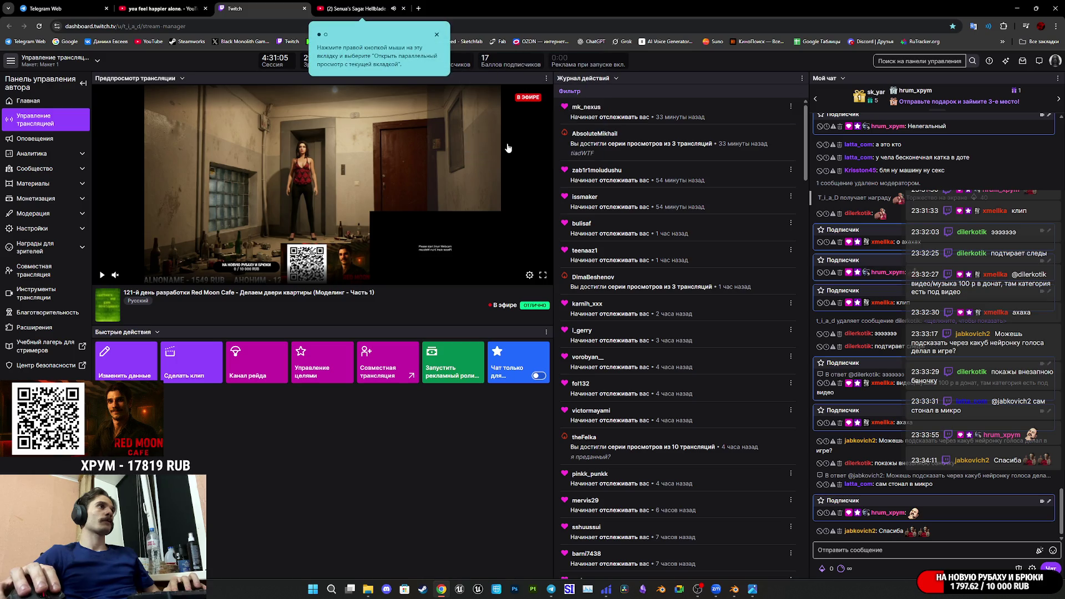
{"action": "left_click", "coordinate": [437, 34]}
{"action": "right_click", "coordinate": [350, 9]}
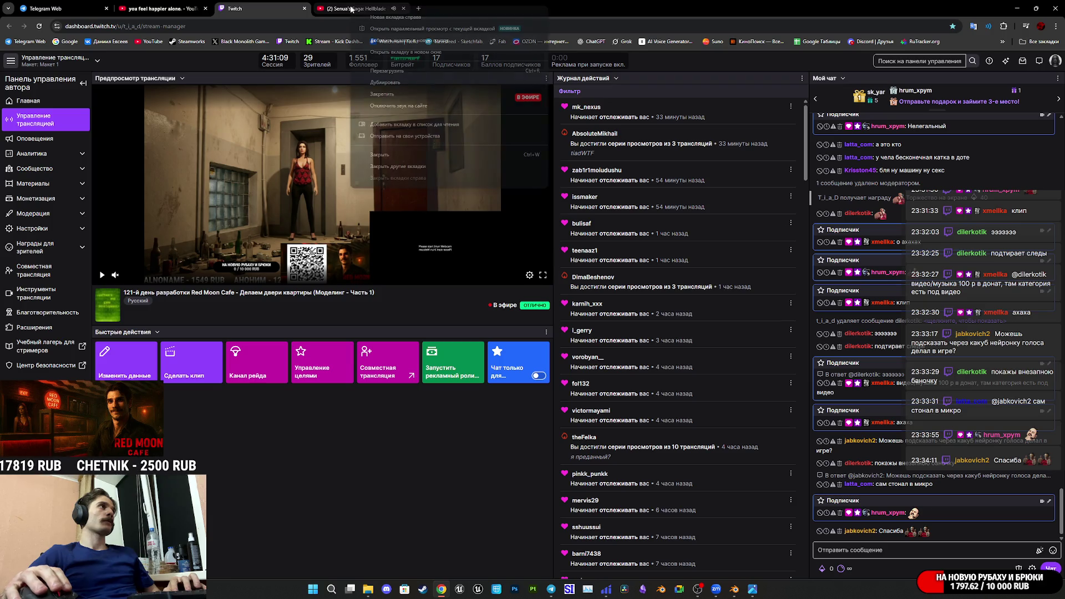
{"action": "left_click", "coordinate": [409, 33]}
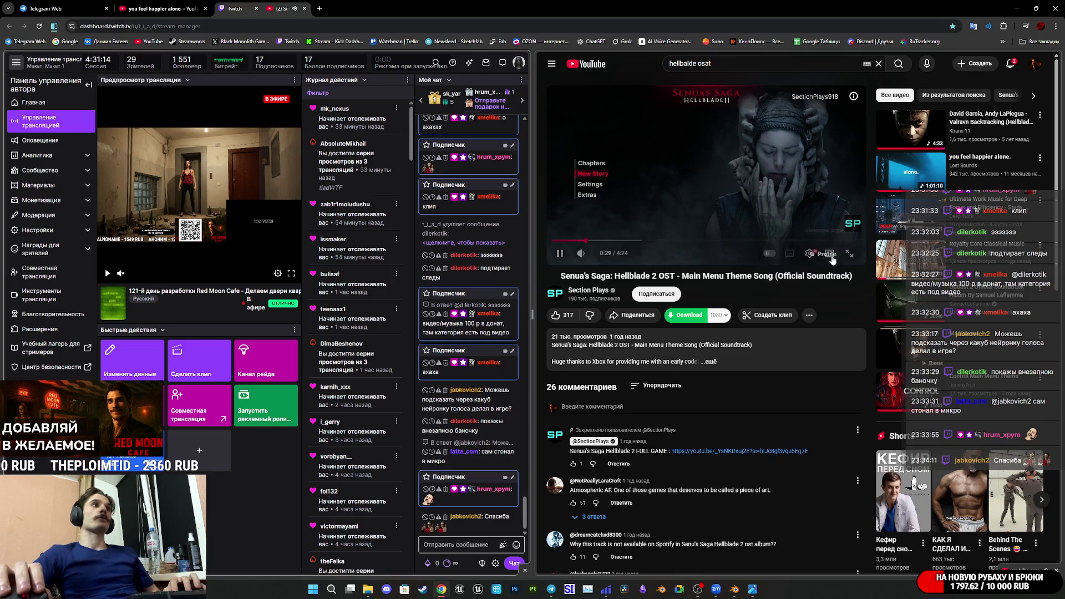
{"action": "left_click", "coordinate": [829, 253]}
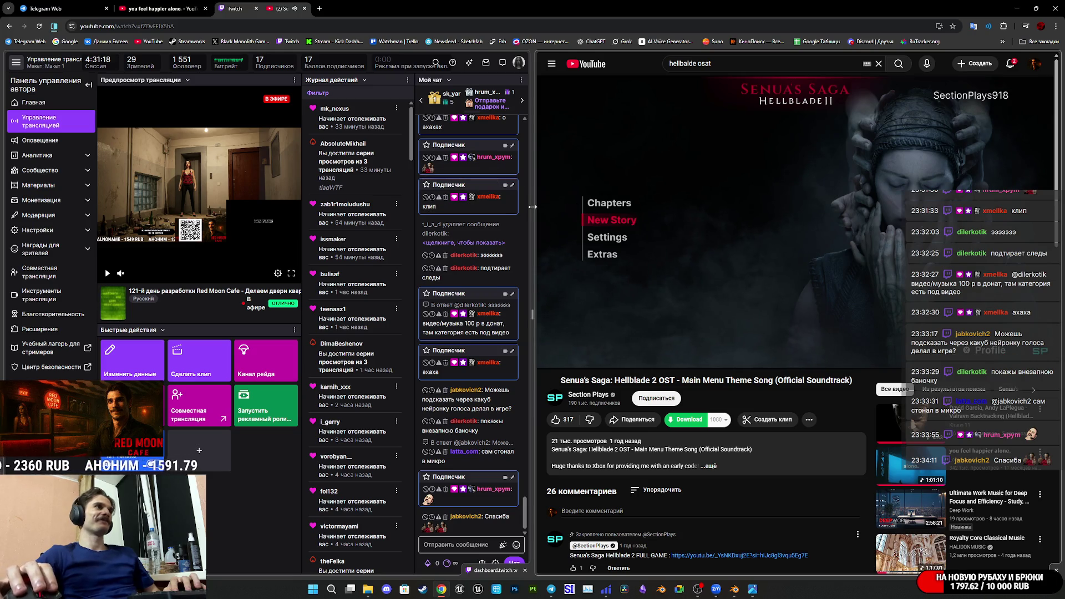
{"action": "mouse_move", "coordinate": [533, 205]}
{"action": "left_mouse_down"}
{"action": "mouse_move", "coordinate": [576, 205]}
{"action": "mouse_move", "coordinate": [510, 245]}
{"action": "mouse_move", "coordinate": [502, 267]}
{"action": "mouse_move", "coordinate": [534, 276]}
{"action": "left_mouse_up"}
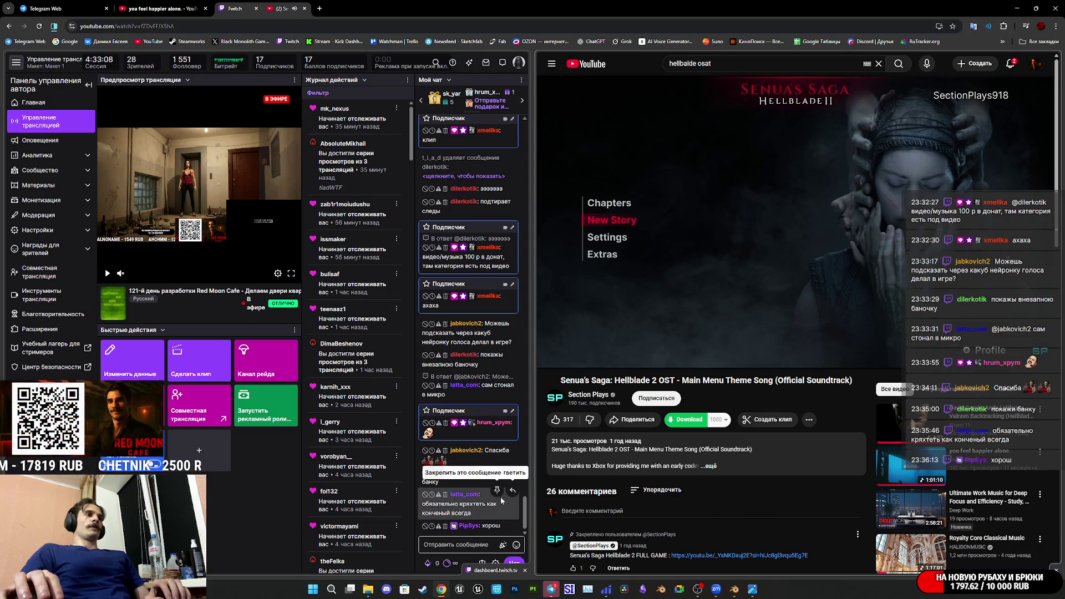
- Delete the viewer's chat message in Twitch and switch to Telegram Web
{"action": "right_click", "coordinate": [482, 517]}
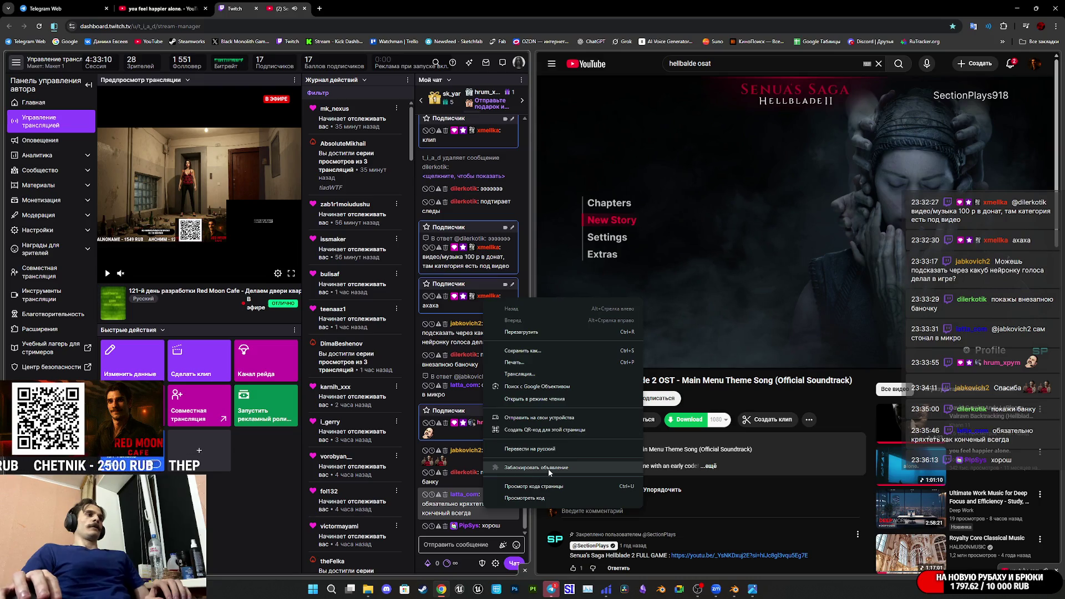
{"action": "left_click", "coordinate": [461, 503]}
{"action": "right_click", "coordinate": [462, 504]}
{"action": "left_click", "coordinate": [462, 503]}
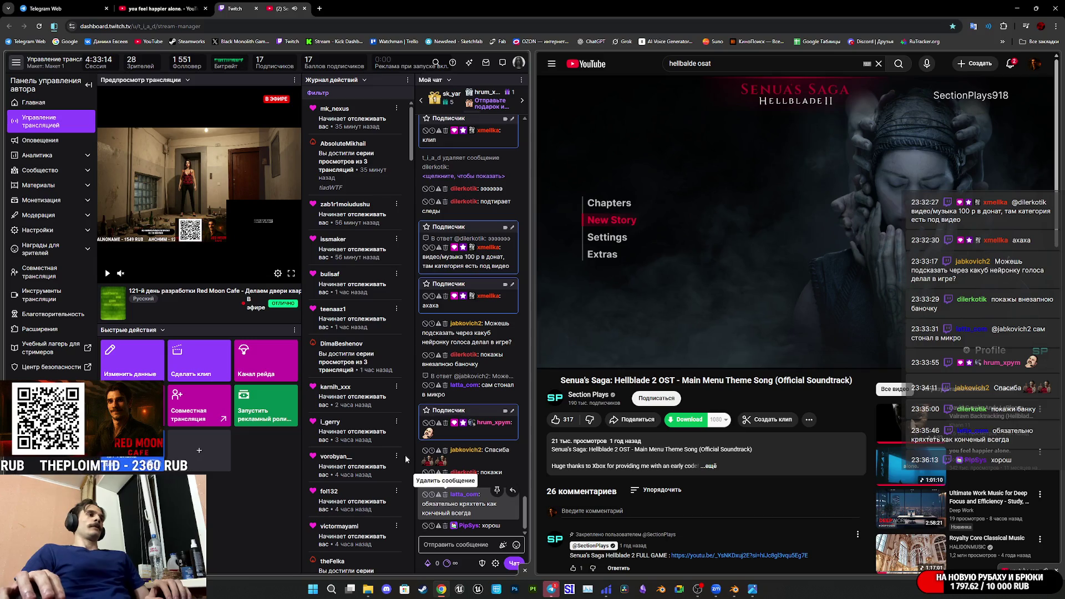
{"action": "key", "text": "ctrl+1"}
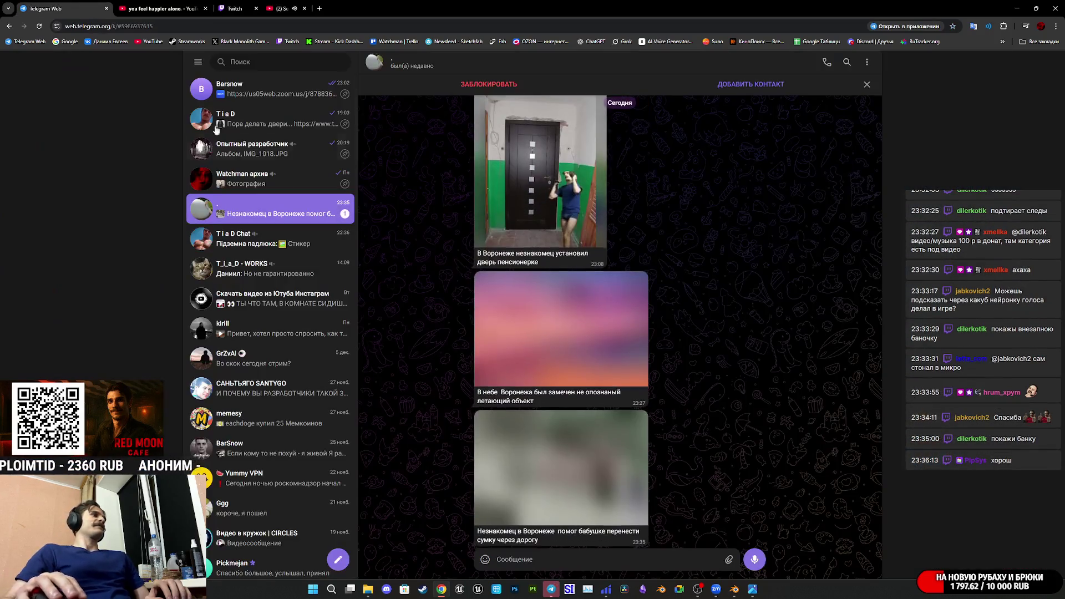
- Heart-react to the latest Telegram video, watch it full screen, then return to Twitch
{"action": "double_click", "coordinate": [555, 476]}
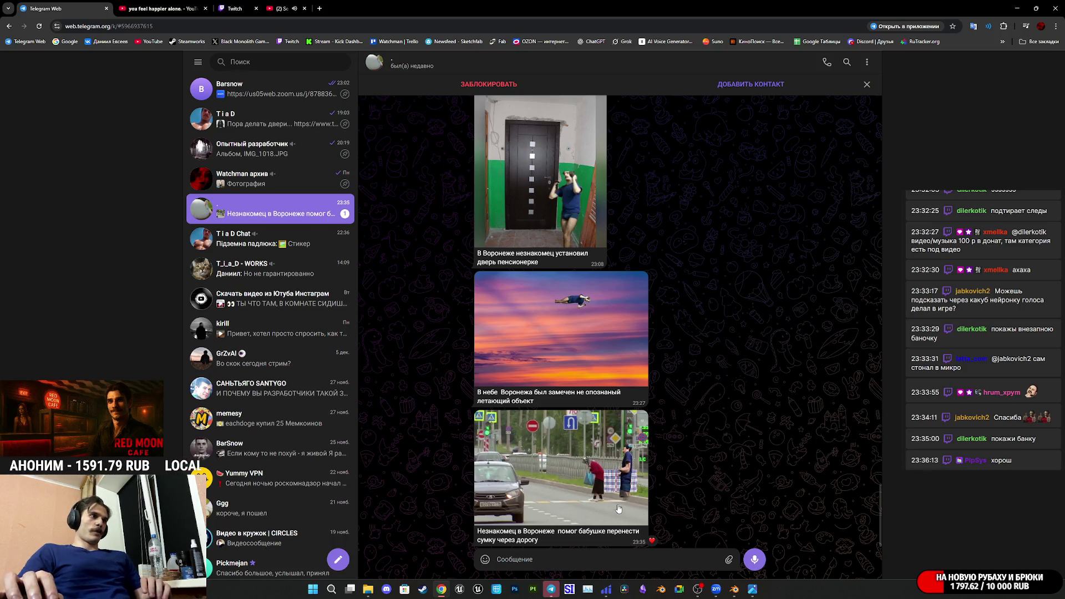
{"action": "left_click", "coordinate": [586, 479]}
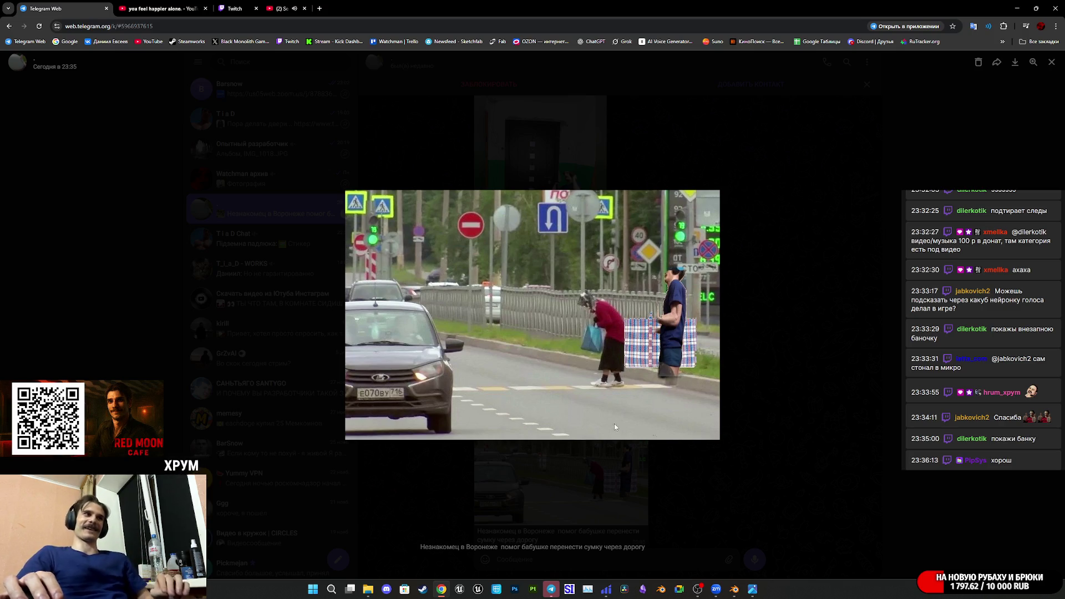
{"action": "left_click", "coordinate": [796, 400]}
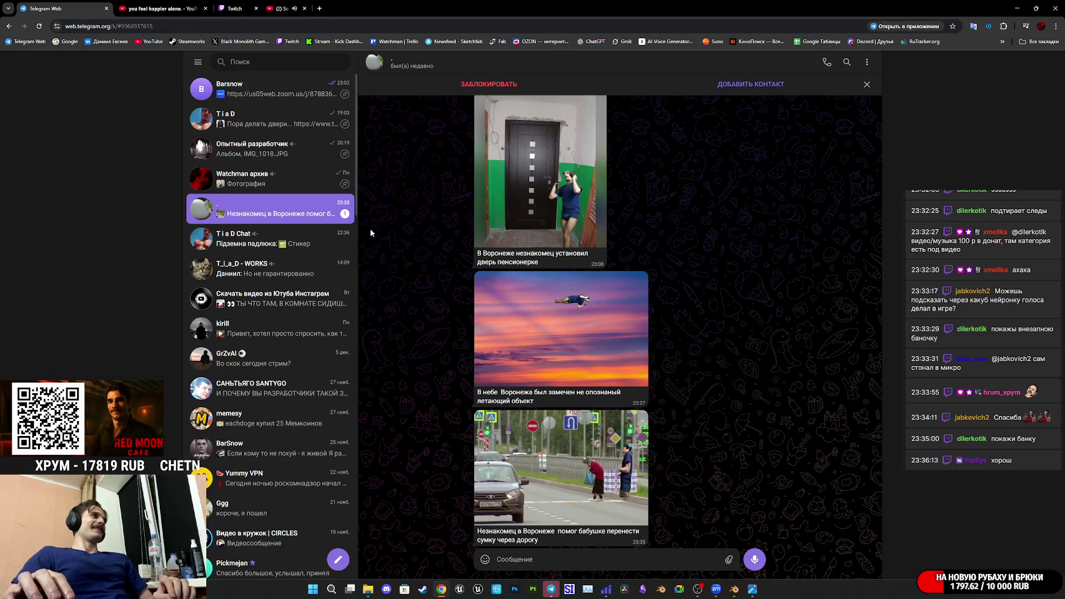
{"action": "left_click", "coordinate": [230, 7]}
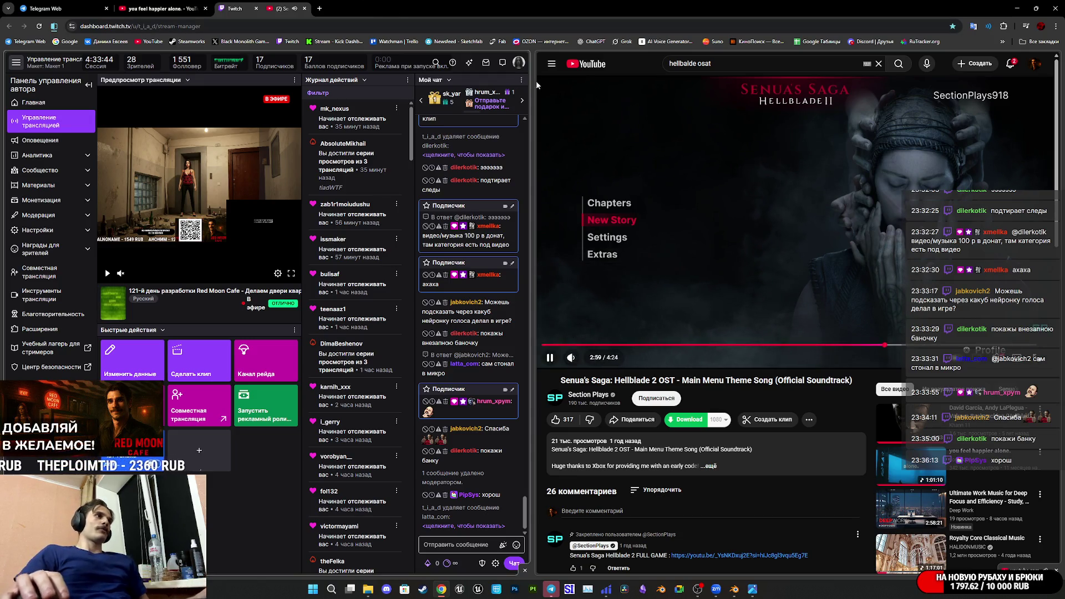
- Swap the split-view panes so YouTube sits on the left and Twitch on the right
{"action": "right_click", "coordinate": [238, 12]}
{"action": "mouse_move", "coordinate": [300, 34]}
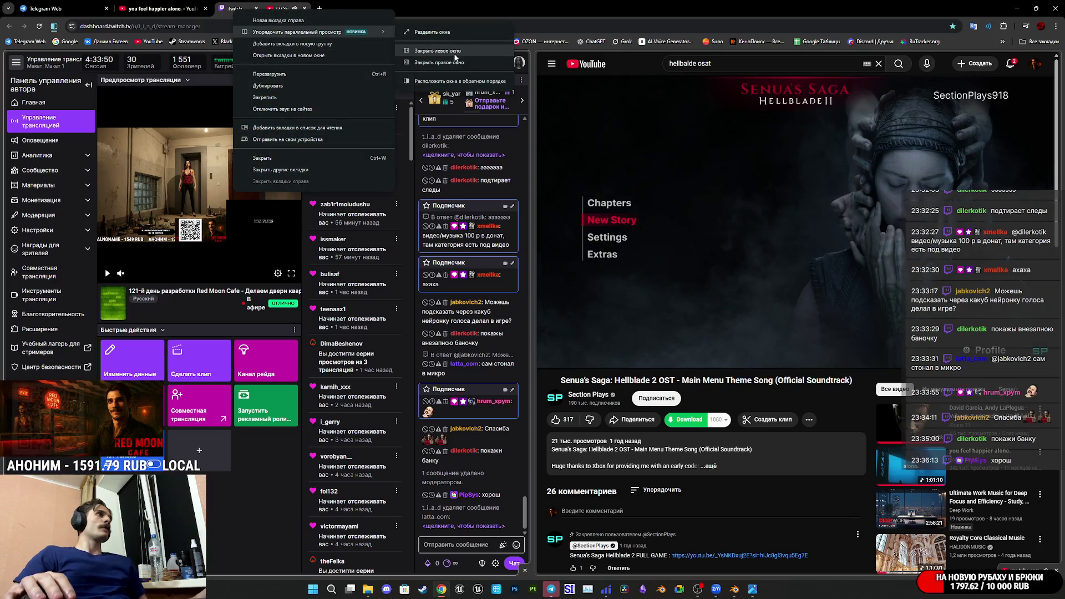
{"action": "left_click", "coordinate": [460, 82]}
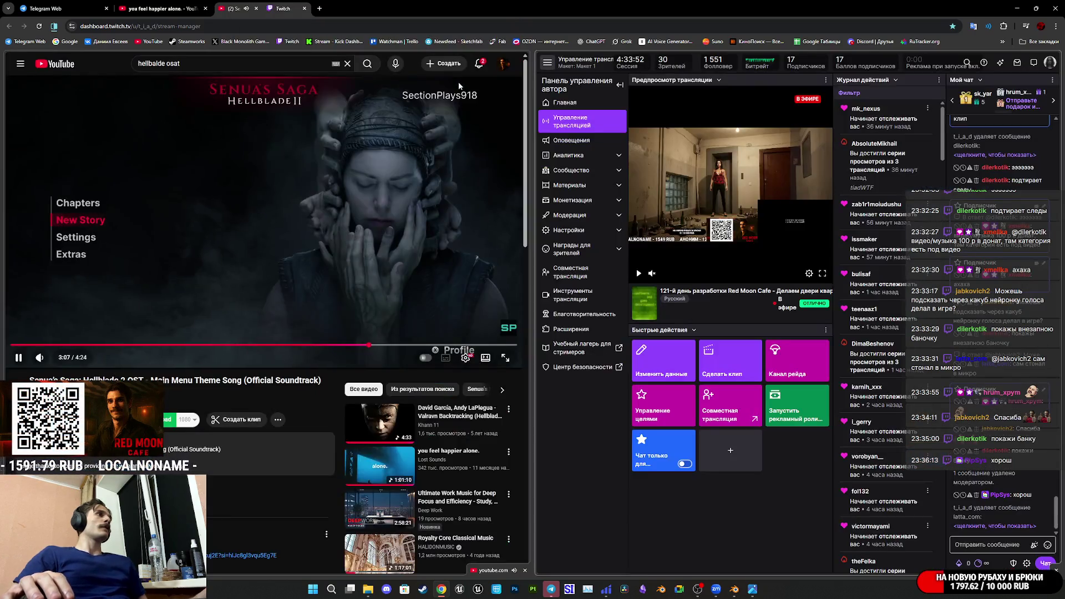
{"action": "right_click", "coordinate": [247, 10]}
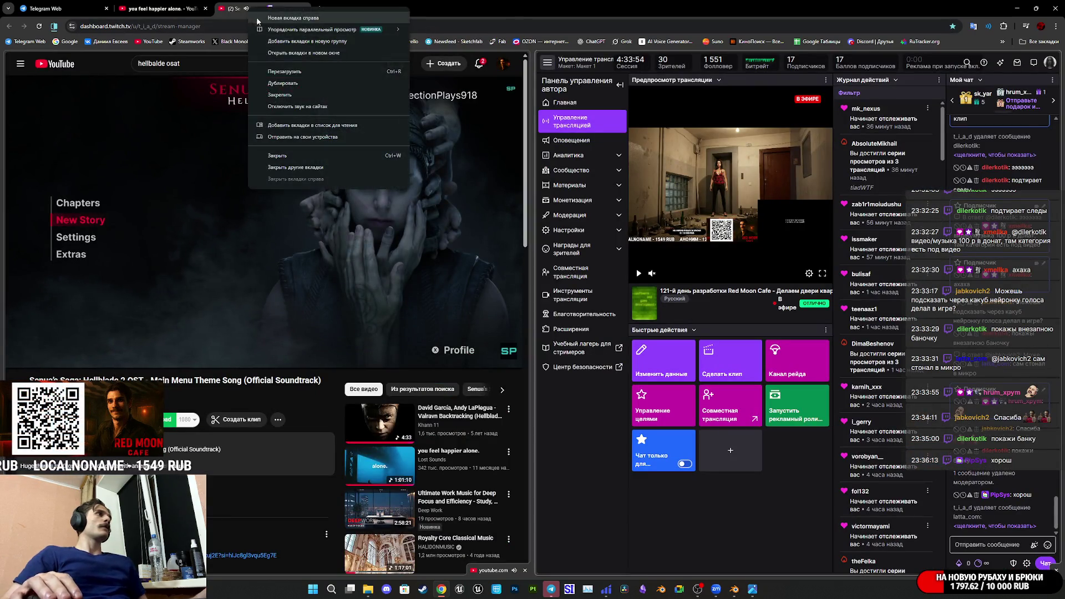
{"action": "mouse_move", "coordinate": [308, 34]}
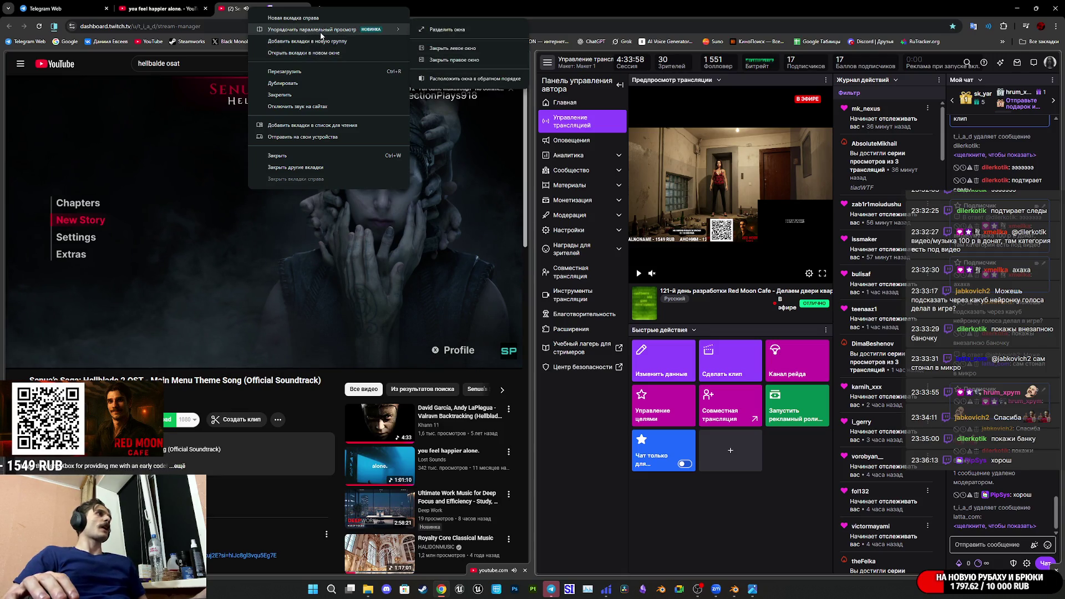
{"action": "mouse_move", "coordinate": [285, 9]}
{"action": "left_mouse_down"}
{"action": "mouse_move", "coordinate": [341, 97]}
{"action": "mouse_move", "coordinate": [322, 12]}
{"action": "mouse_move", "coordinate": [276, 10]}
{"action": "left_mouse_up"}
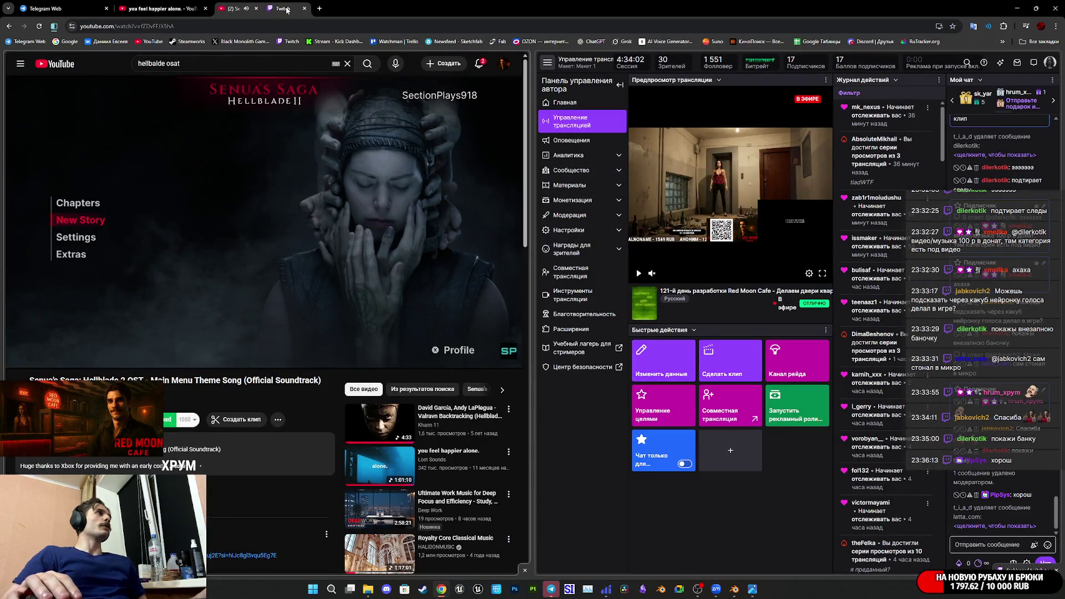
{"action": "right_click", "coordinate": [288, 10]}
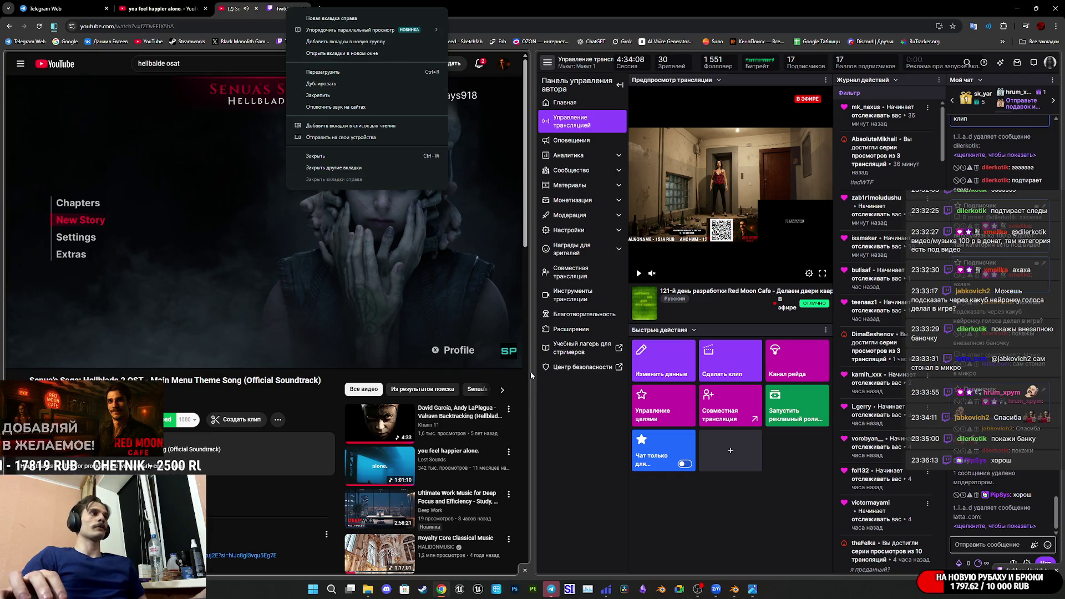
{"action": "left_click", "coordinate": [531, 248]}
- Shrink the YouTube pane so the stream manager fills most of the window, then switch to Blender
{"action": "mouse_move", "coordinate": [533, 317]}
{"action": "left_mouse_down"}
{"action": "mouse_move", "coordinate": [188, 341]}
{"action": "mouse_move", "coordinate": [213, 335]}
{"action": "left_mouse_up"}
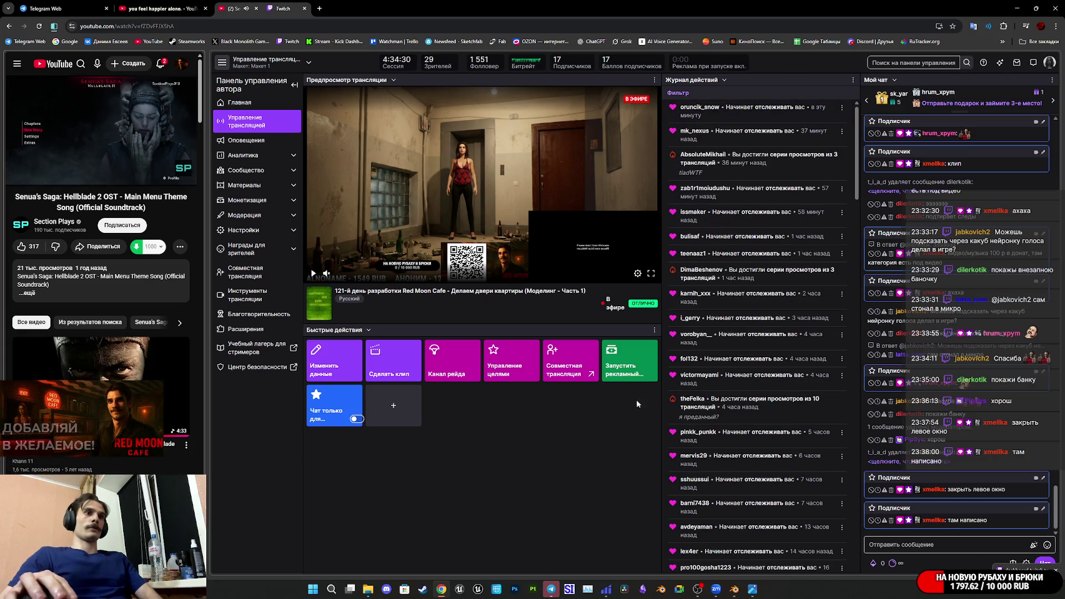
{"action": "left_click", "coordinate": [598, 470]}
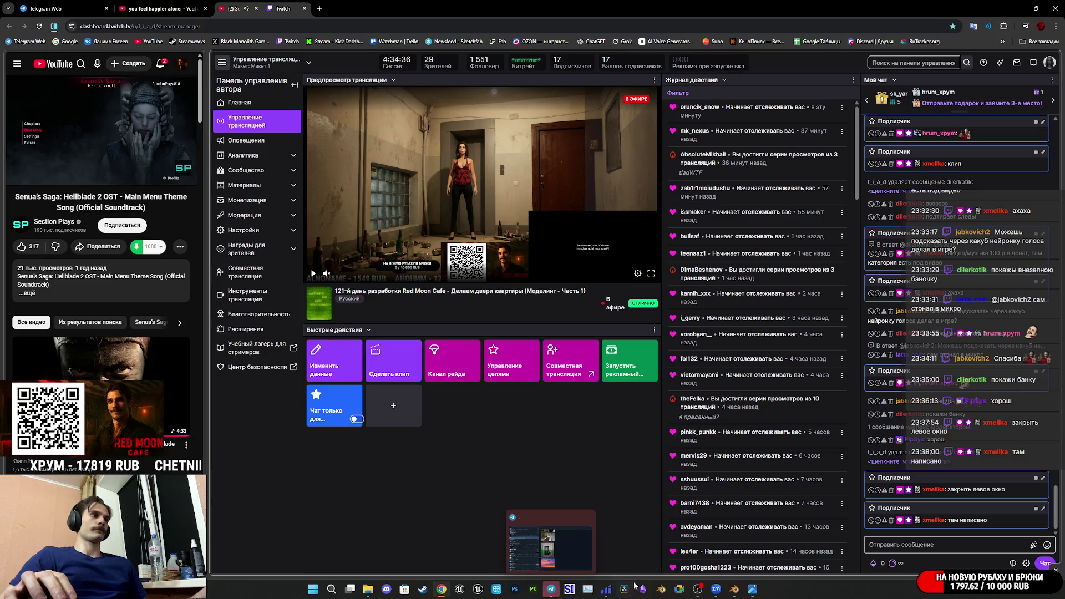
{"action": "left_click", "coordinate": [735, 589]}
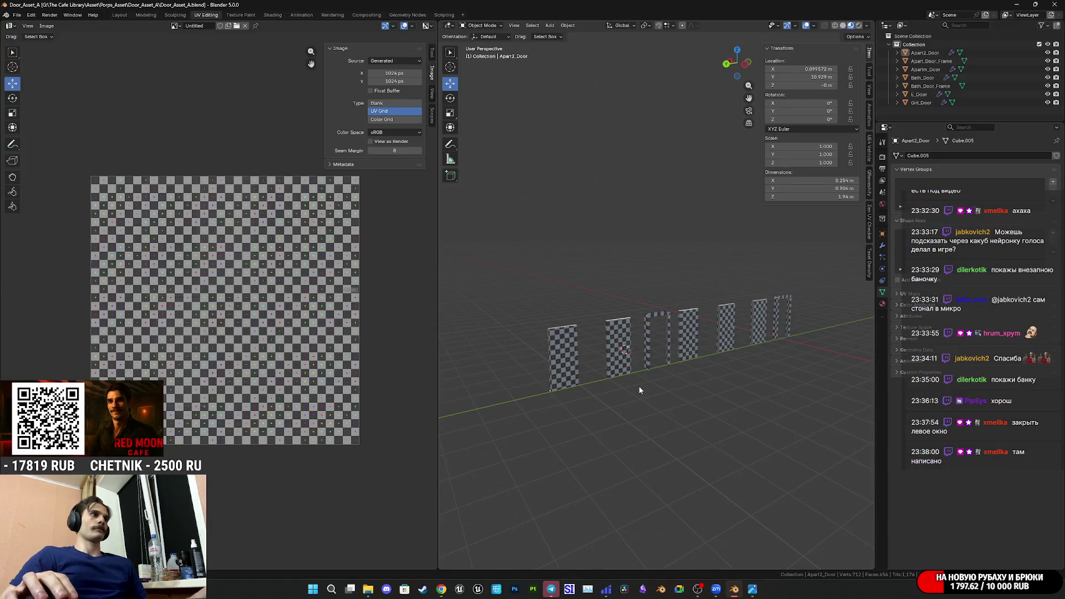
- Save Door_Asset_A.blend, orbit the door row, and open the reference door photo folder alongside
{"action": "key", "text": "ctrl+s"}
{"action": "mouse_move", "coordinate": [654, 375]}
{"action": "middle_mouse_down"}
{"action": "mouse_move", "coordinate": [760, 416]}
{"action": "mouse_move", "coordinate": [727, 407]}
{"action": "mouse_move", "coordinate": [763, 381]}
{"action": "mouse_move", "coordinate": [704, 401]}
{"action": "mouse_move", "coordinate": [749, 416]}
{"action": "mouse_move", "coordinate": [733, 410]}
{"action": "middle_mouse_up"}
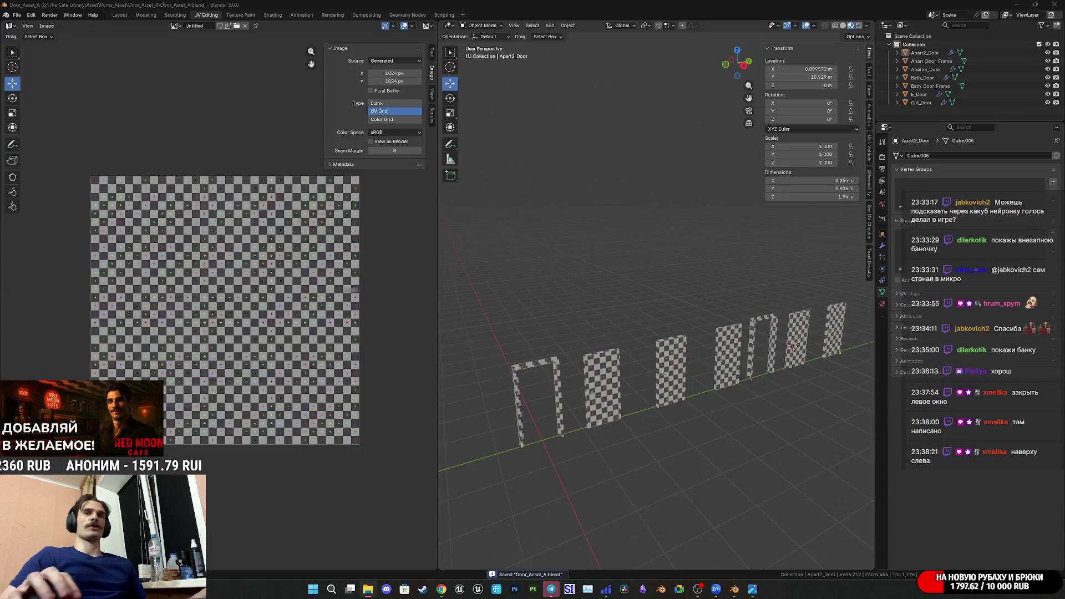
{"action": "left_click", "coordinate": [368, 589]}
{"action": "mouse_move", "coordinate": [698, 273]}
{"action": "left_mouse_down"}
{"action": "mouse_move", "coordinate": [402, 331]}
{"action": "mouse_move", "coordinate": [307, 330]}
{"action": "left_mouse_up"}
- Select Bath_Door, Girl_Door, Apartm_Door and E_Door in turn, zoom in, then bring Twitch forward
{"action": "left_click", "coordinate": [613, 386]}
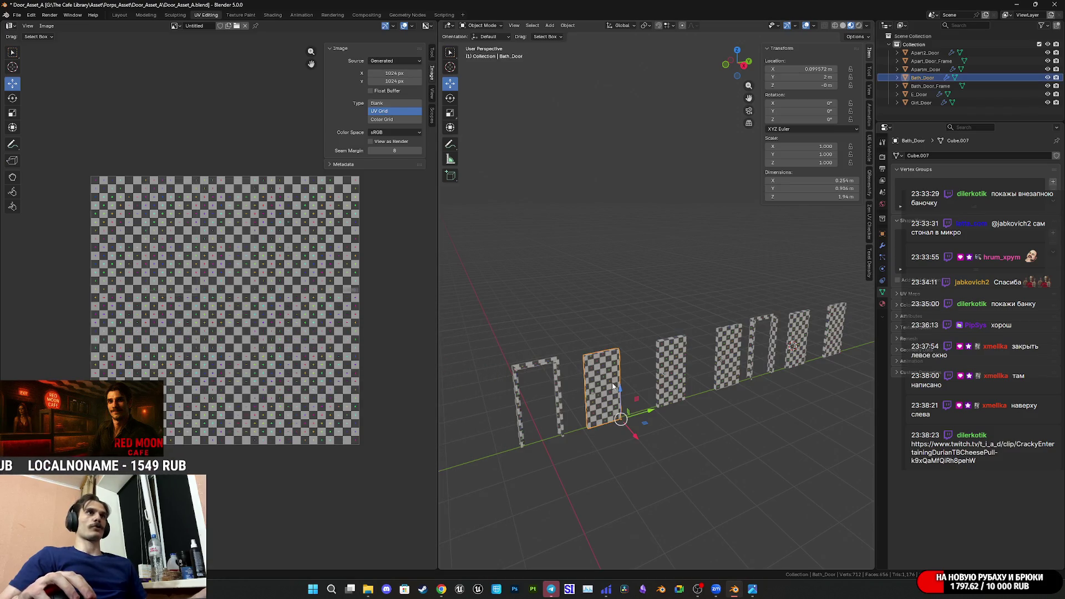
{"action": "left_click", "coordinate": [669, 373]}
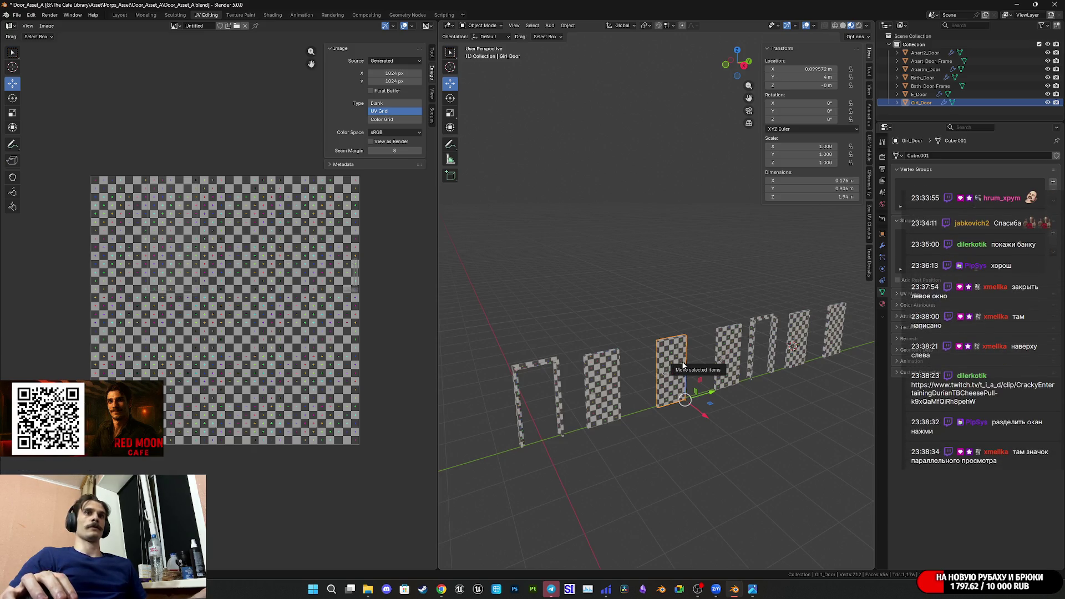
{"action": "left_click", "coordinate": [735, 359]}
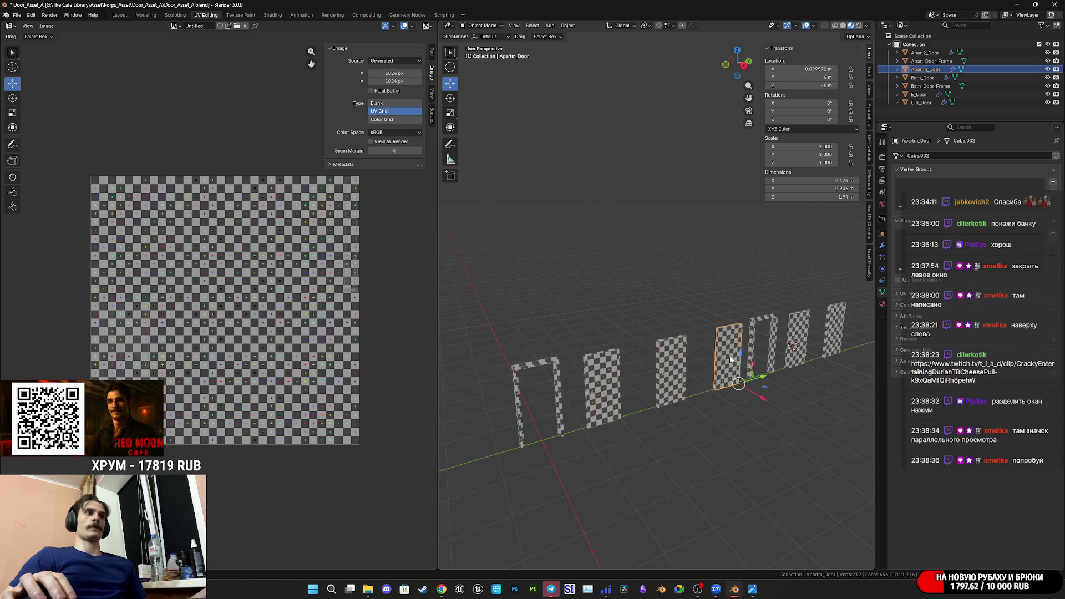
{"action": "left_click", "coordinate": [797, 344]}
{"action": "middle_click_drag", "start_coordinate": [801, 345], "coordinate": [681, 373], "text": "shift"}
{"action": "scroll", "coordinate": [680, 372], "scroll_direction": "up", "scroll_amount": 5}
{"action": "scroll", "coordinate": [610, 453], "scroll_direction": "up", "scroll_amount": 3}
{"action": "mouse_move", "coordinate": [453, 587]}
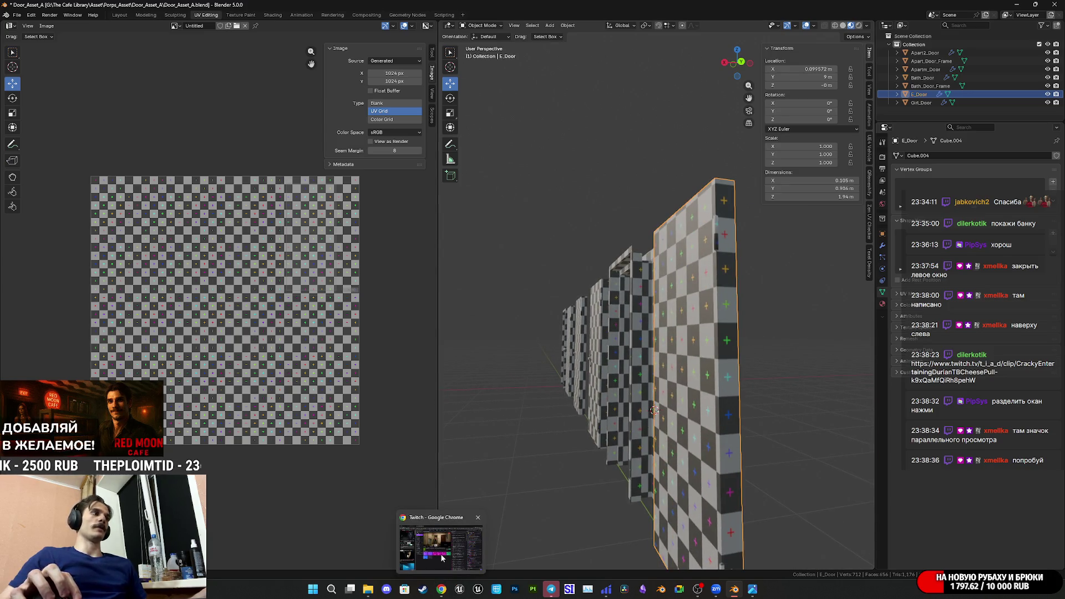
{"action": "left_click", "coordinate": [442, 558]}
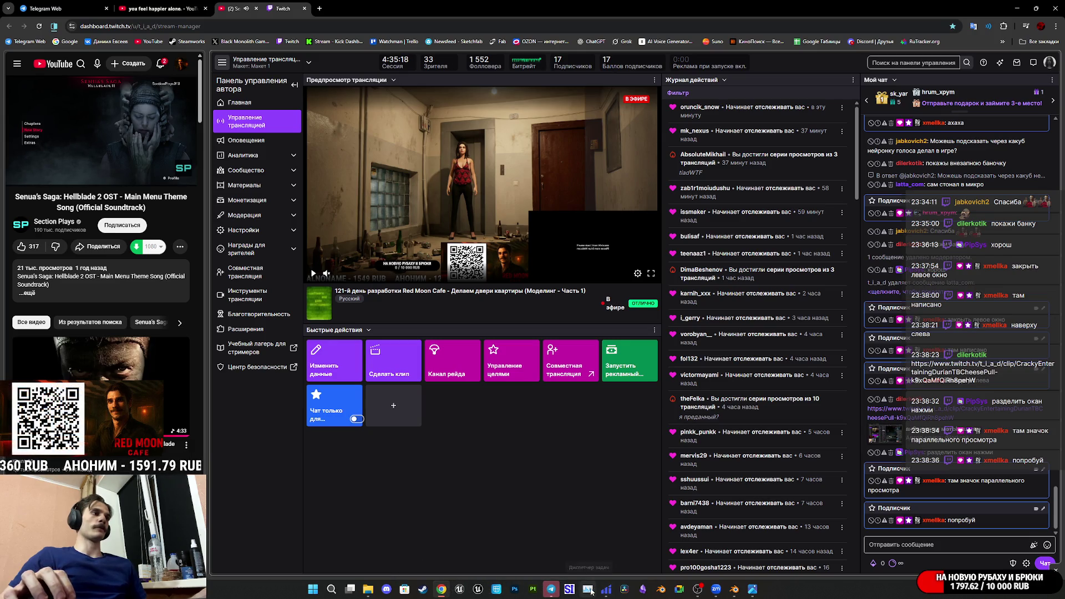
- Back in Blender, pull back over the row of checker-textured doors and select Bath_Door_Frame
{"action": "left_click", "coordinate": [734, 589]}
{"action": "mouse_move", "coordinate": [643, 392]}
{"action": "middle_mouse_down"}
{"action": "mouse_move", "coordinate": [627, 404]}
{"action": "mouse_move", "coordinate": [588, 383]}
{"action": "mouse_move", "coordinate": [705, 372]}
{"action": "mouse_move", "coordinate": [601, 351]}
{"action": "mouse_move", "coordinate": [422, 377]}
{"action": "middle_mouse_up"}
{"action": "scroll", "coordinate": [628, 405], "scroll_direction": "down", "scroll_amount": 2}
{"action": "scroll", "coordinate": [628, 405], "scroll_direction": "up", "scroll_amount": 1}
{"action": "left_click", "coordinate": [597, 355]}
- Duplicate E_Door and Bath_Door_Frame and shift the copies along the Y axis
{"action": "left_click", "coordinate": [615, 372], "text": "shift"}
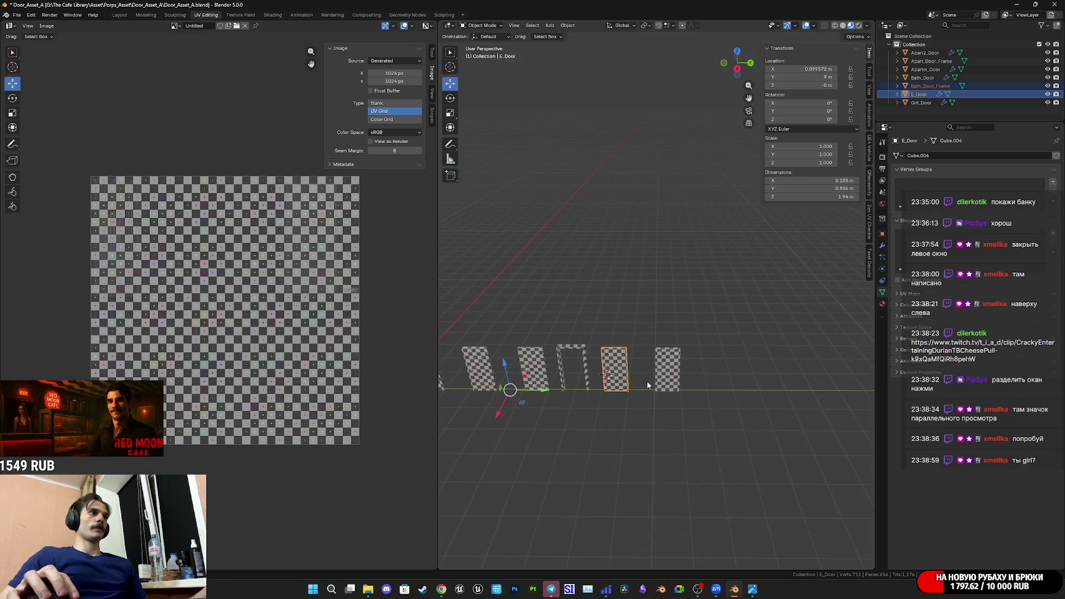
{"action": "key", "text": "shift+d"}
{"action": "right_click", "coordinate": [662, 388]}
{"action": "key", "text": "g"}
{"action": "key", "text": "y"}
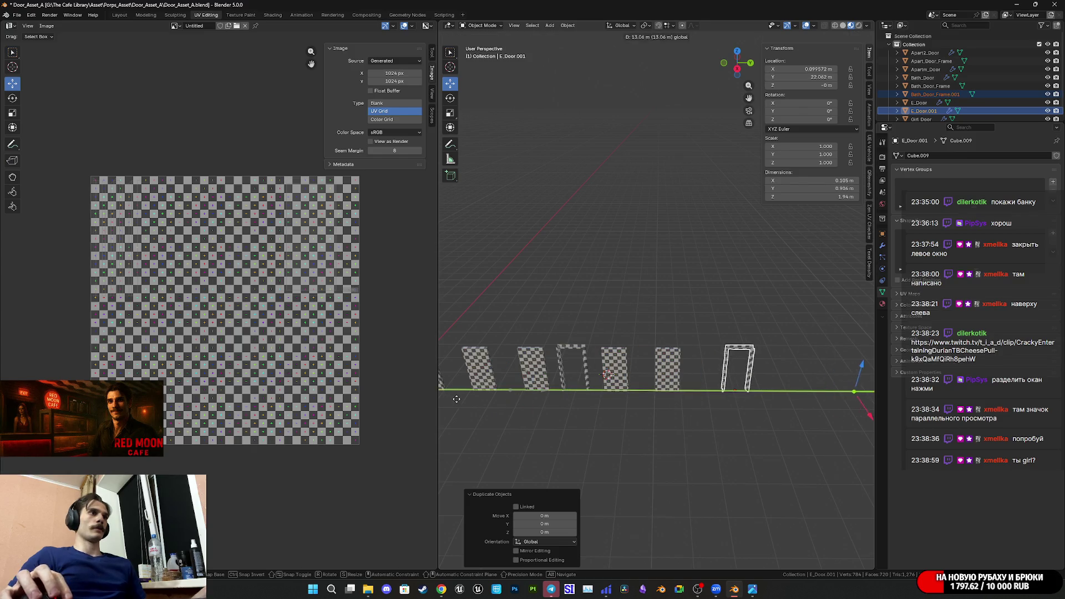
{"action": "left_click", "coordinate": [738, 391]}
{"action": "scroll", "coordinate": [693, 411], "scroll_direction": "up", "scroll_amount": 3}
{"action": "left_click", "coordinate": [693, 411]}
{"action": "middle_click_drag", "start_coordinate": [692, 411], "coordinate": [767, 411]}
- Move the duplicated door slab E_Door.001 along Y to sit near its frame
{"action": "left_click", "coordinate": [859, 377]}
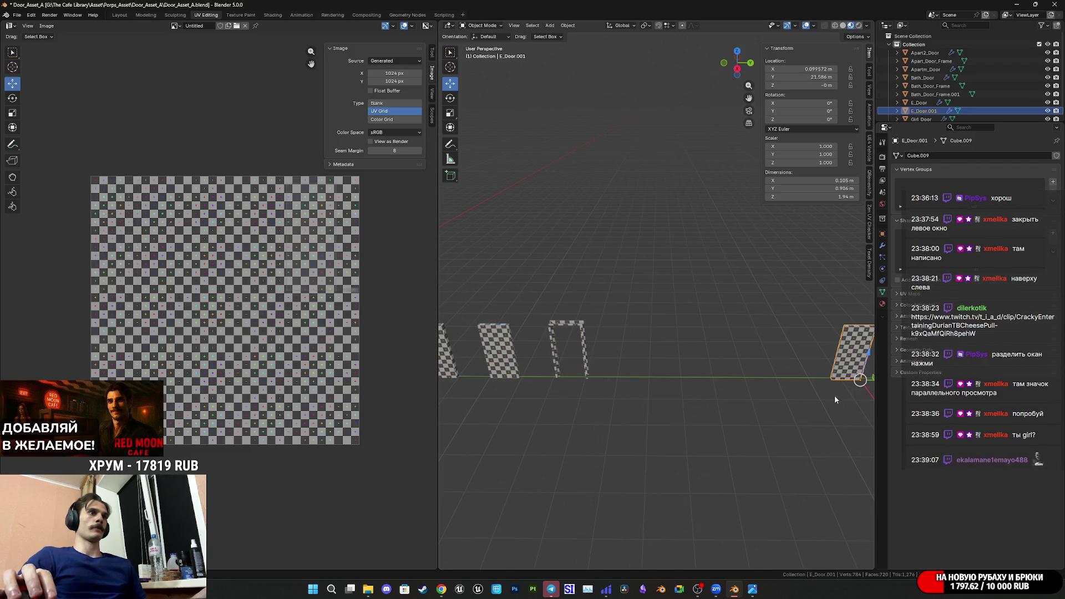
{"action": "key", "text": "g"}
{"action": "key", "text": "y"}
{"action": "left_click", "coordinate": [540, 419]}
{"action": "scroll", "coordinate": [540, 419], "scroll_direction": "up", "scroll_amount": 5}
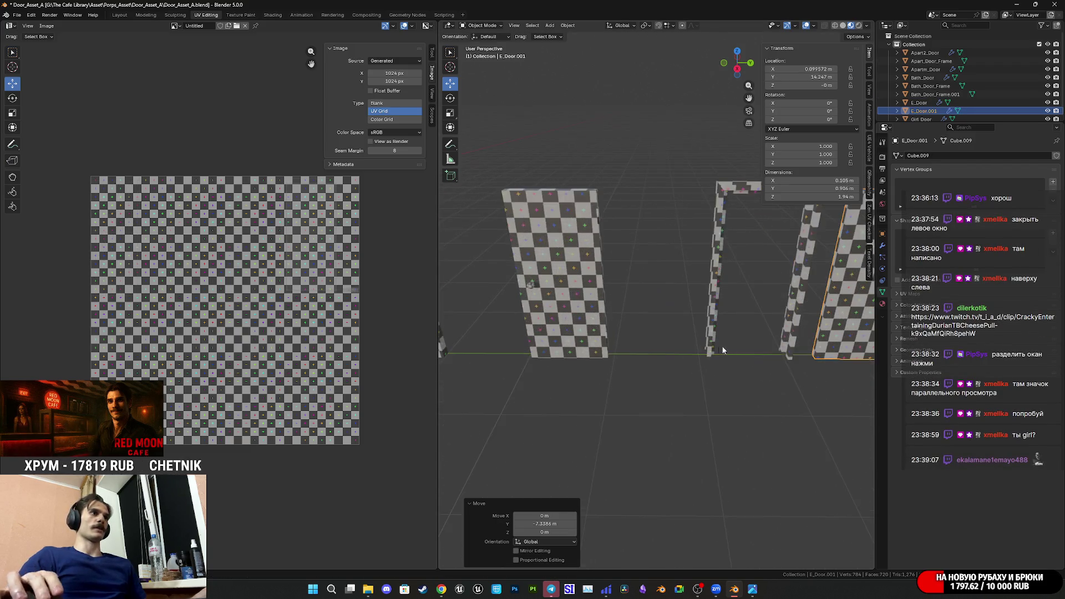
- Rename the duplicated frame Bath_Door_Frame.001 to EKor_Door_Frame
{"action": "left_click", "coordinate": [731, 347]}
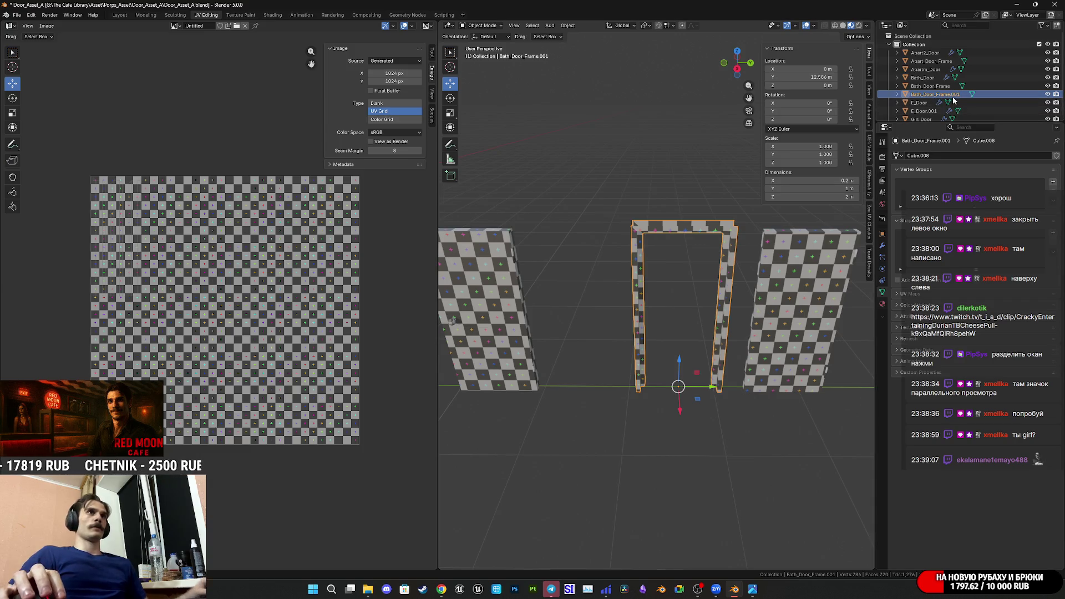
{"action": "double_click", "coordinate": [969, 93]}
{"action": "key", "text": "BackSpace"}
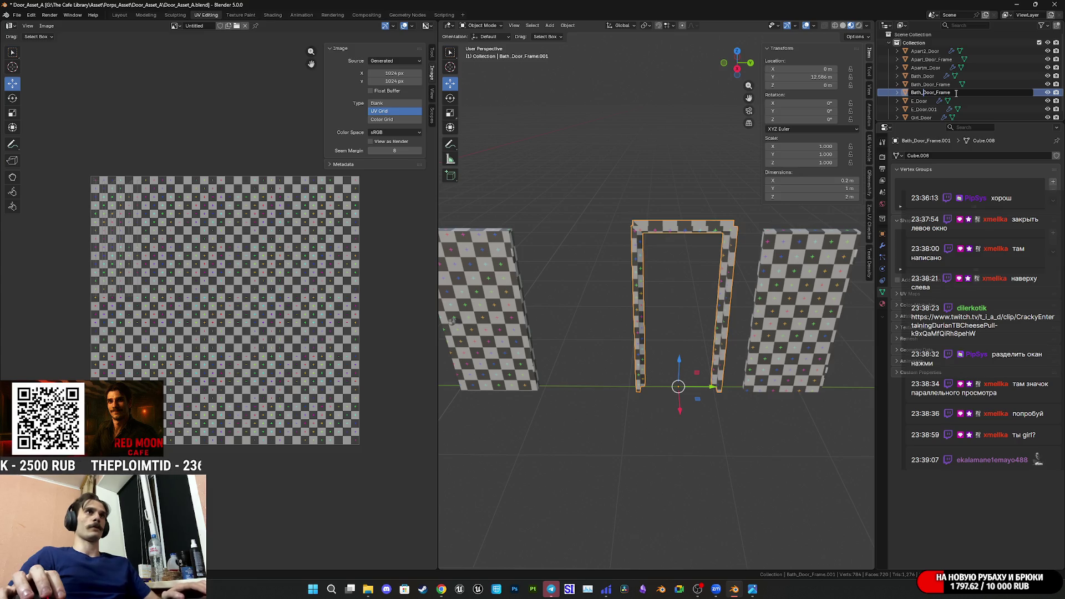
{"action": "type", "text": "EKo"}
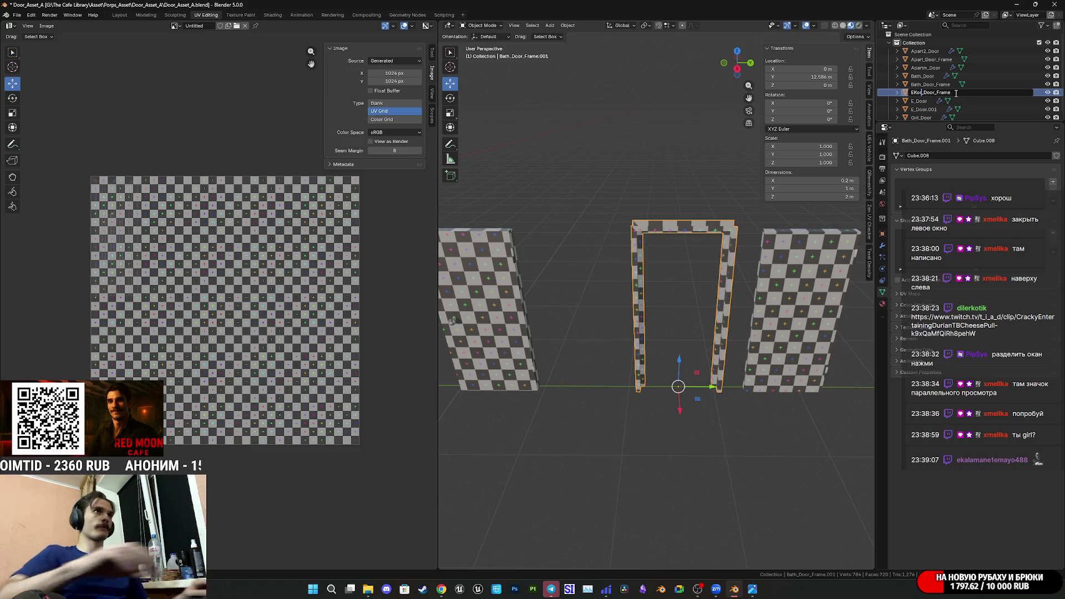
{"action": "type", "text": "r"}
{"action": "key", "text": "Return"}
- Rename E_Door.001 to EKor_Door, dropping the .001 suffix
{"action": "left_click", "coordinate": [949, 101]}
{"action": "double_click", "coordinate": [923, 101]}
{"action": "key", "text": "End"}
{"action": "key", "text": "BackSpace"}
{"action": "key", "text": "BackSpace"}
{"action": "key", "text": "BackSpace"}
{"action": "key", "text": "Home"}
{"action": "type", "text": "Kor"}
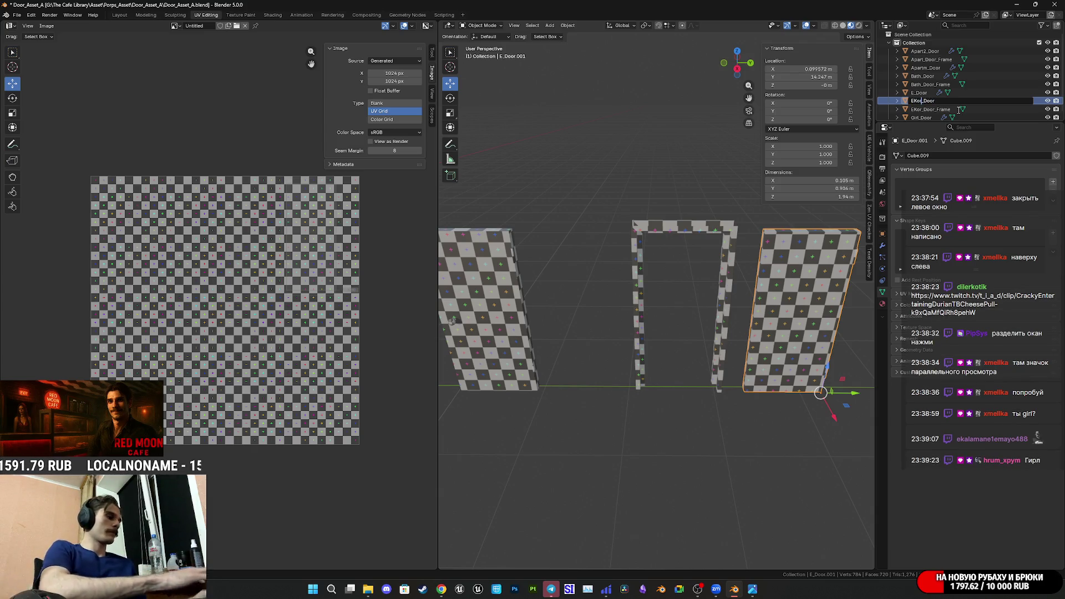
{"action": "key", "text": "Return"}
- Save the blend file and select both EKor_Door and EKor_Door_Frame
{"action": "left_click", "coordinate": [724, 315]}
{"action": "middle_click_drag", "start_coordinate": [767, 316], "coordinate": [715, 319]}
{"action": "key", "text": "ctrl+s"}
{"action": "left_click", "coordinate": [717, 320]}
{"action": "left_click", "coordinate": [663, 320], "text": "shift"}
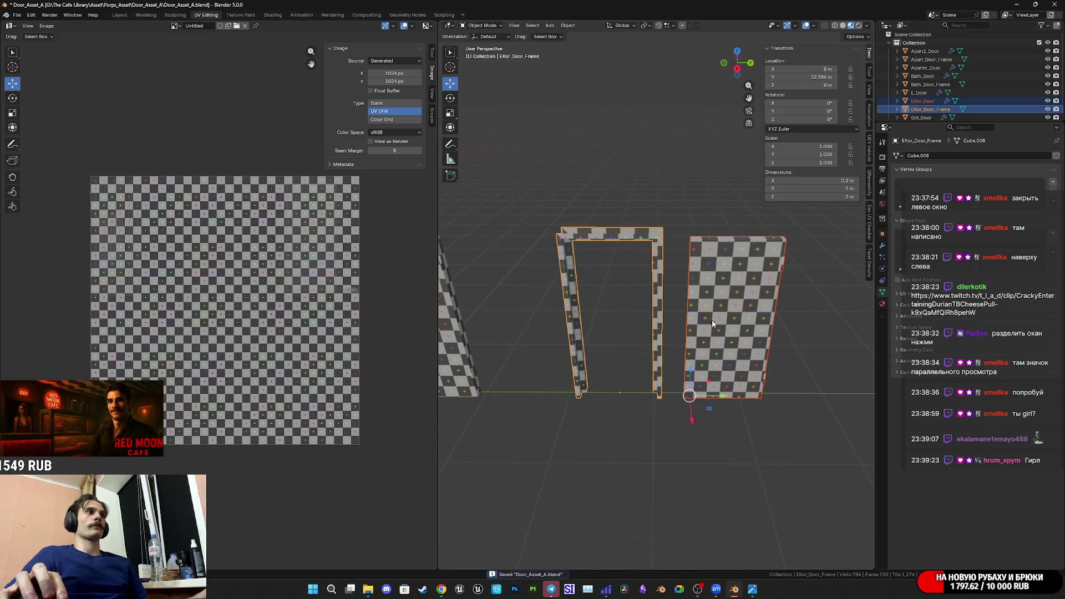
{"action": "scroll", "coordinate": [757, 334], "scroll_direction": "down", "scroll_amount": 3}
- Enter Edit Mode on all door objects and select the frame's right post, top bar and left post
{"action": "key", "text": "a"}
{"action": "key", "text": "Tab"}
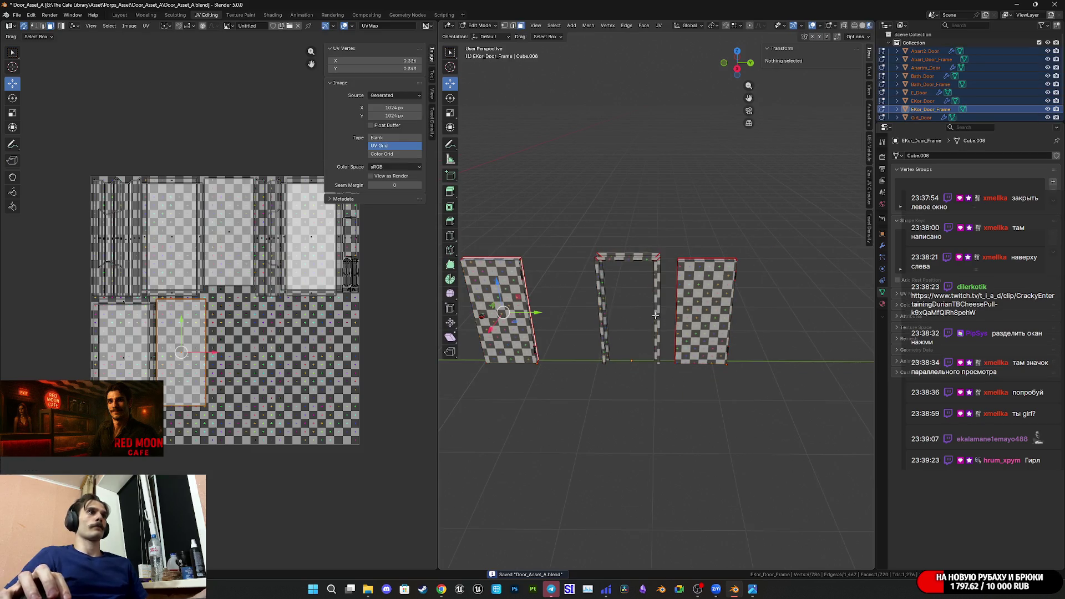
{"action": "left_click", "coordinate": [656, 314]}
{"action": "key", "text": "ctrl+l"}
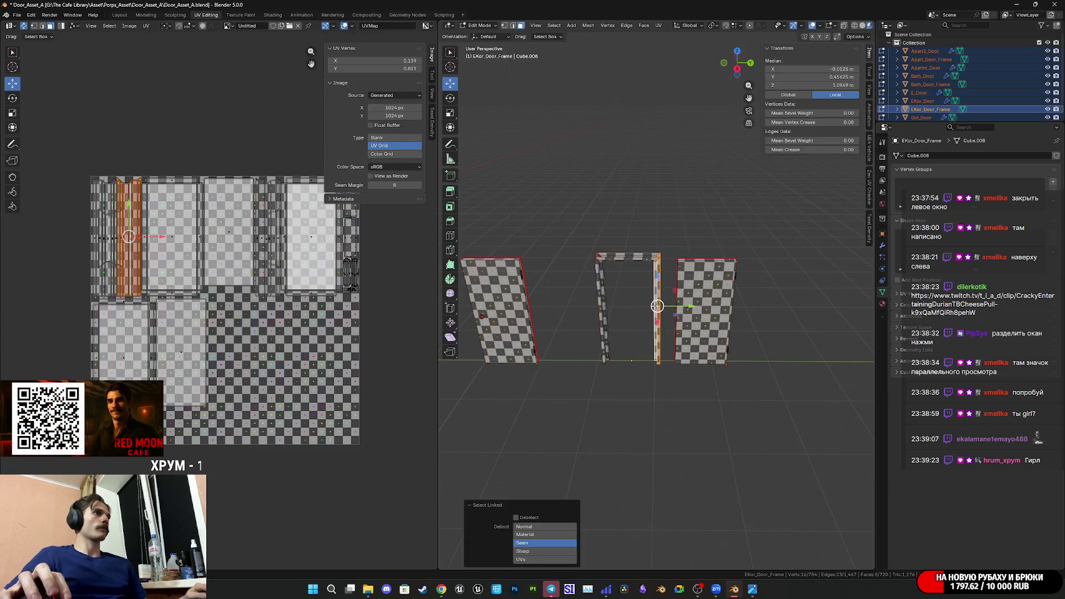
{"action": "key", "text": "l"}
{"action": "key", "text": "l"}
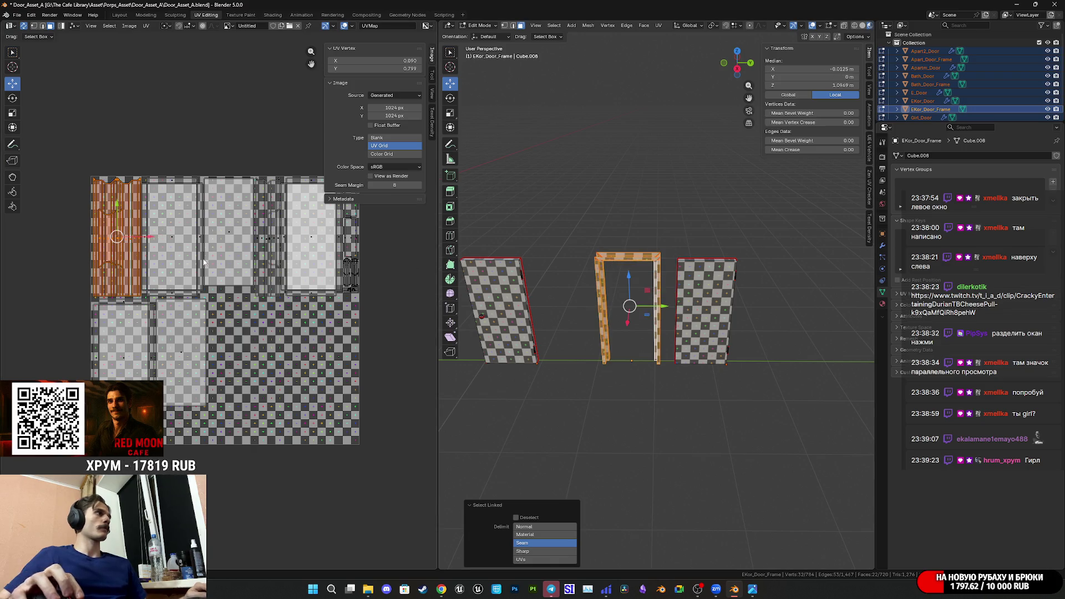
- Move the frame's UV island to the lower middle, turn it 90° and shift it down
{"action": "middle_click_drag", "start_coordinate": [183, 269], "coordinate": [153, 234]}
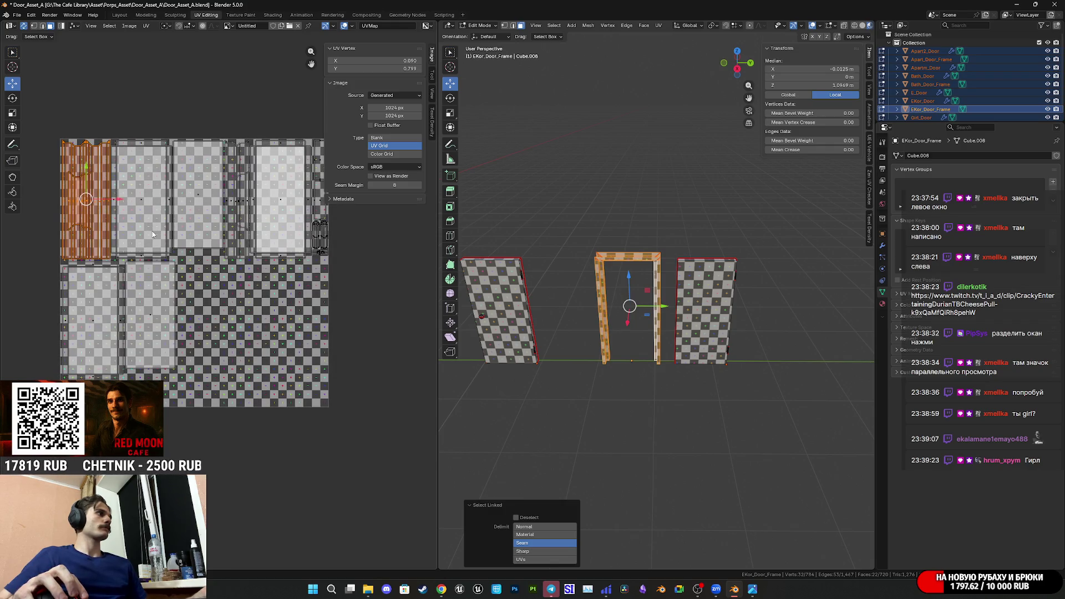
{"action": "left_click_drag", "start_coordinate": [80, 212], "coordinate": [206, 325]}
{"action": "scroll", "coordinate": [206, 325], "scroll_direction": "up", "scroll_amount": 4}
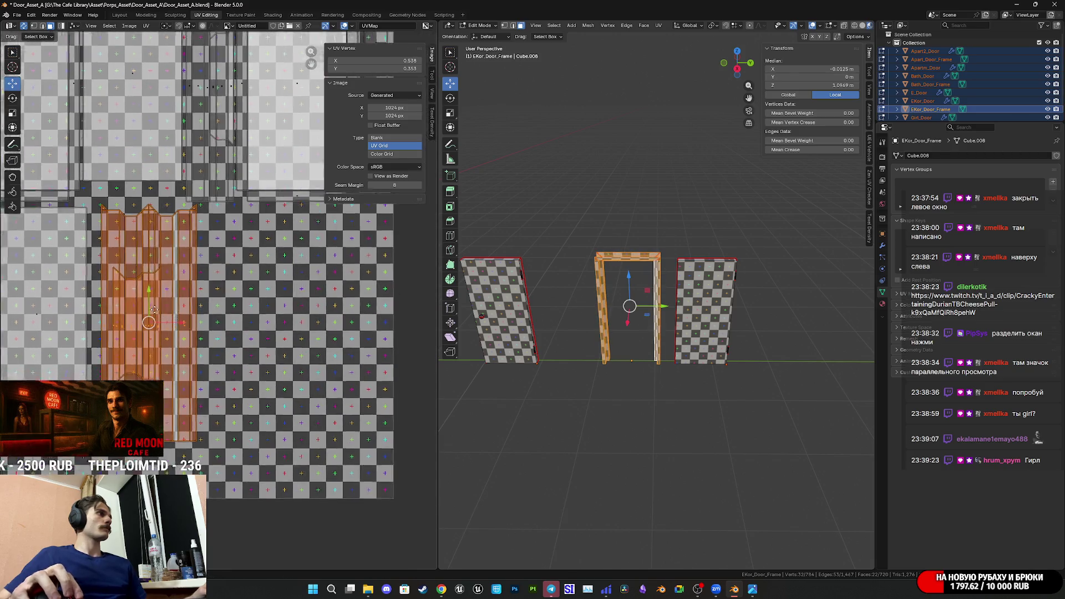
{"action": "middle_click_drag", "start_coordinate": [145, 296], "coordinate": [250, 276]}
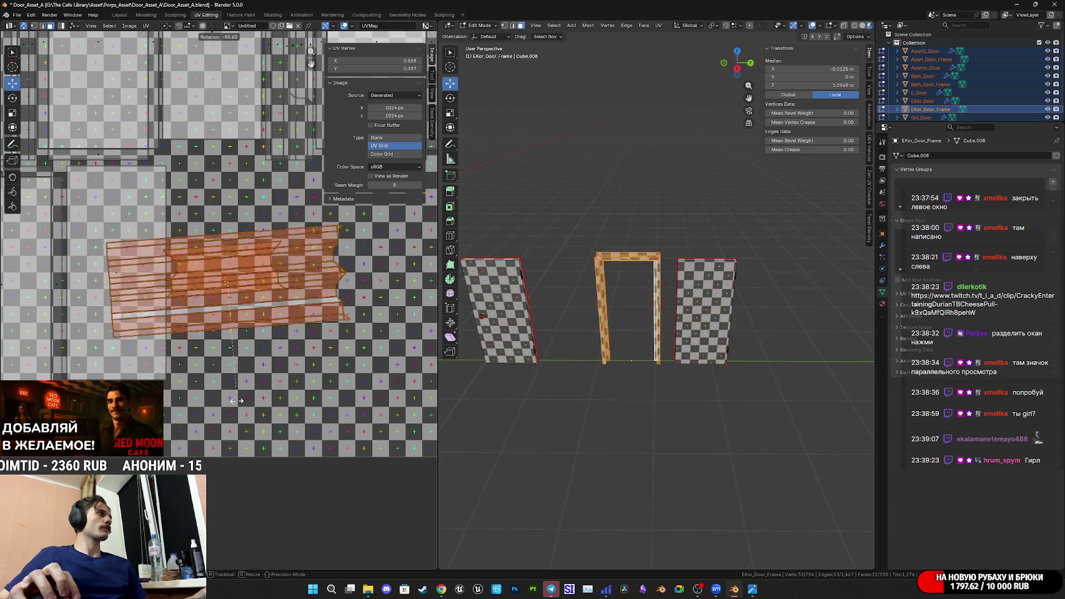
{"action": "left_click", "coordinate": [232, 410]}
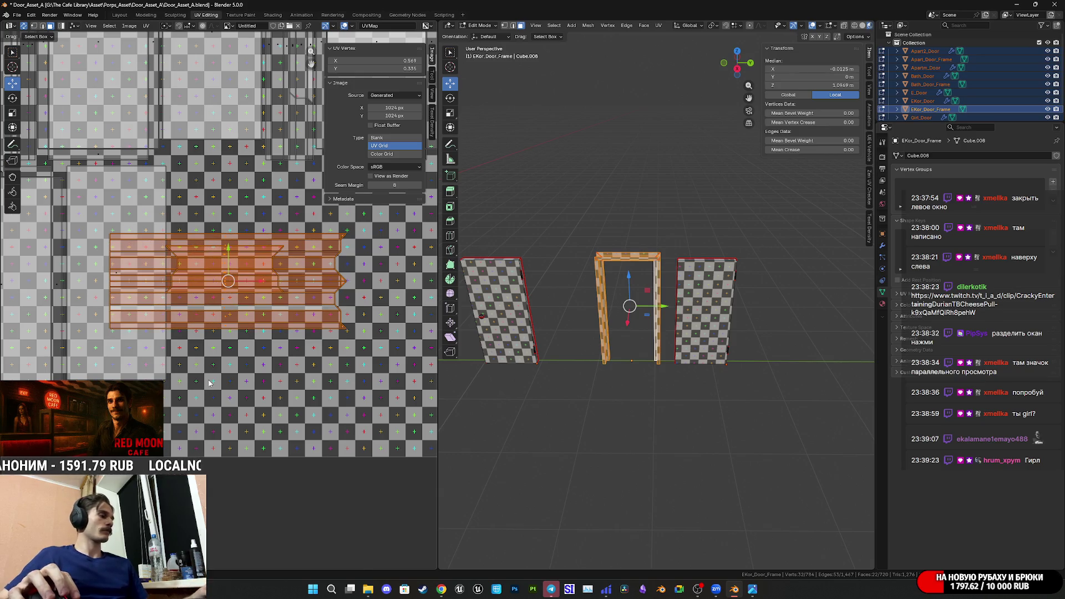
{"action": "key", "text": "g"}
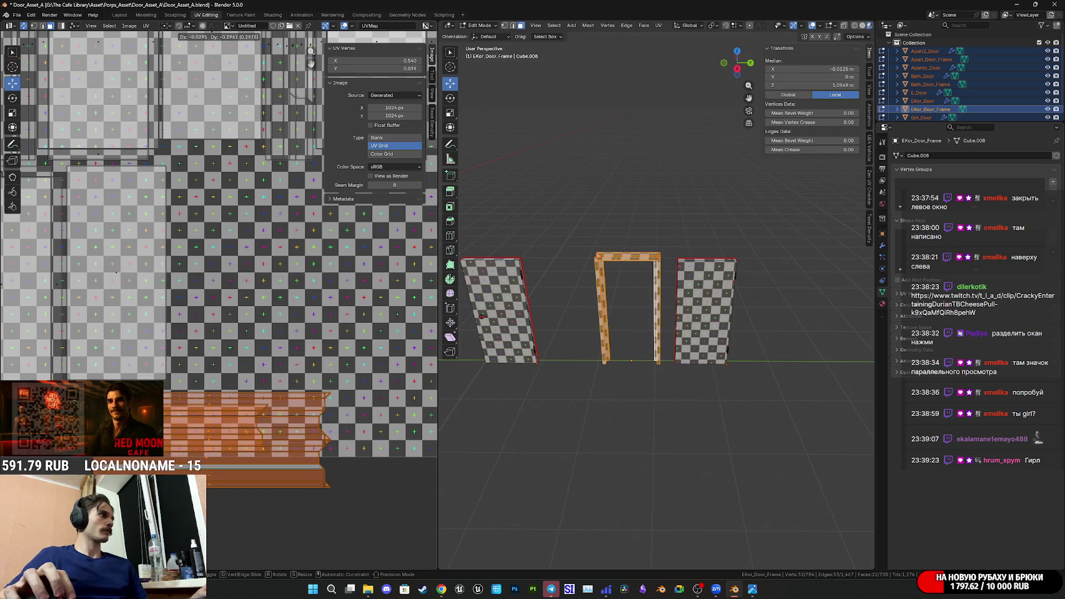
{"action": "left_click", "coordinate": [206, 510]}
{"action": "middle_click_drag", "start_coordinate": [206, 510], "coordinate": [216, 495]}
{"action": "scroll", "coordinate": [216, 495], "scroll_direction": "up", "scroll_amount": 5}
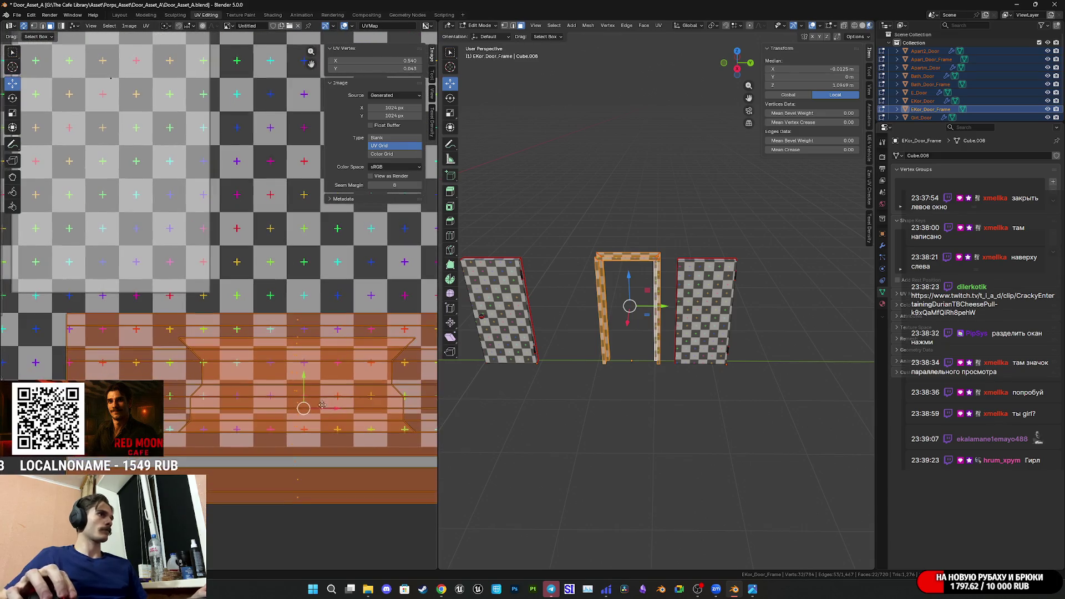
{"action": "scroll", "coordinate": [638, 322], "scroll_direction": "up", "scroll_amount": 4}
- Select the whole door jamb strip up to its seams
{"action": "mouse_move", "coordinate": [638, 322]}
{"action": "middle_mouse_down"}
{"action": "mouse_move", "coordinate": [656, 320]}
{"action": "mouse_move", "coordinate": [621, 333]}
{"action": "mouse_move", "coordinate": [632, 352]}
{"action": "mouse_move", "coordinate": [703, 360]}
{"action": "middle_mouse_up"}
{"action": "scroll", "coordinate": [656, 320], "scroll_direction": "down", "scroll_amount": 3}
{"action": "left_click", "coordinate": [609, 340]}
{"action": "key", "text": "ctrl+l"}
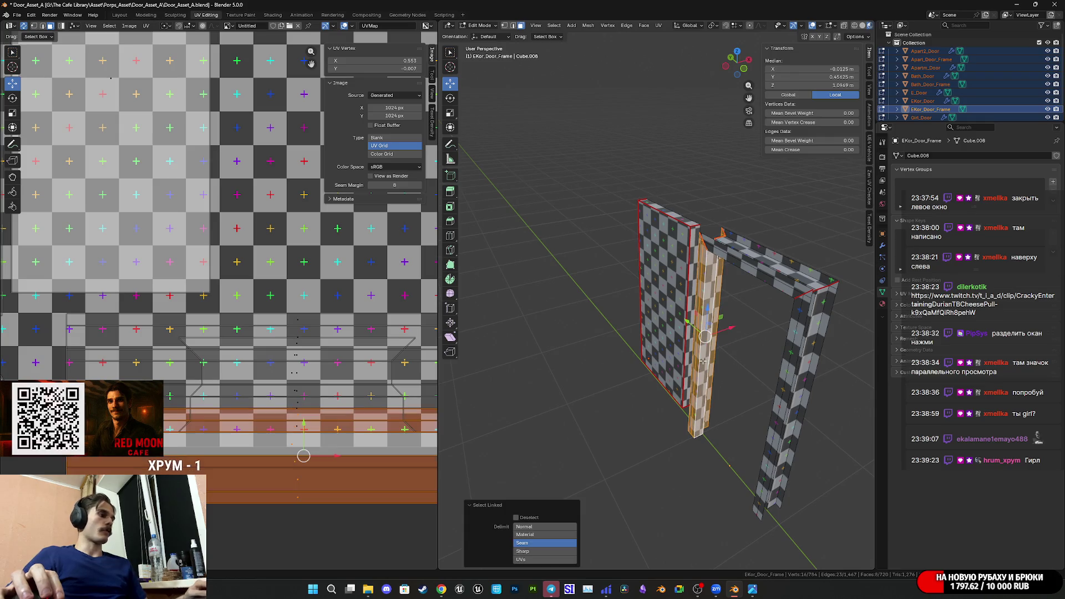
- Select the right jamb strip's linked faces, undoing a stray lower-strip selection
{"action": "middle_click_drag", "start_coordinate": [323, 401], "coordinate": [276, 354]}
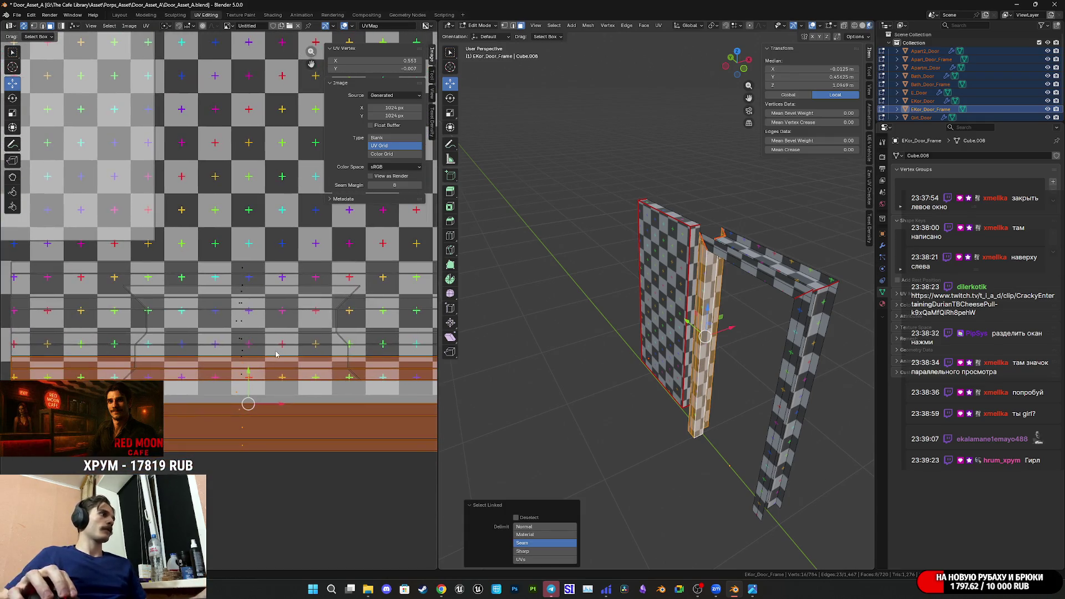
{"action": "left_click", "coordinate": [786, 398]}
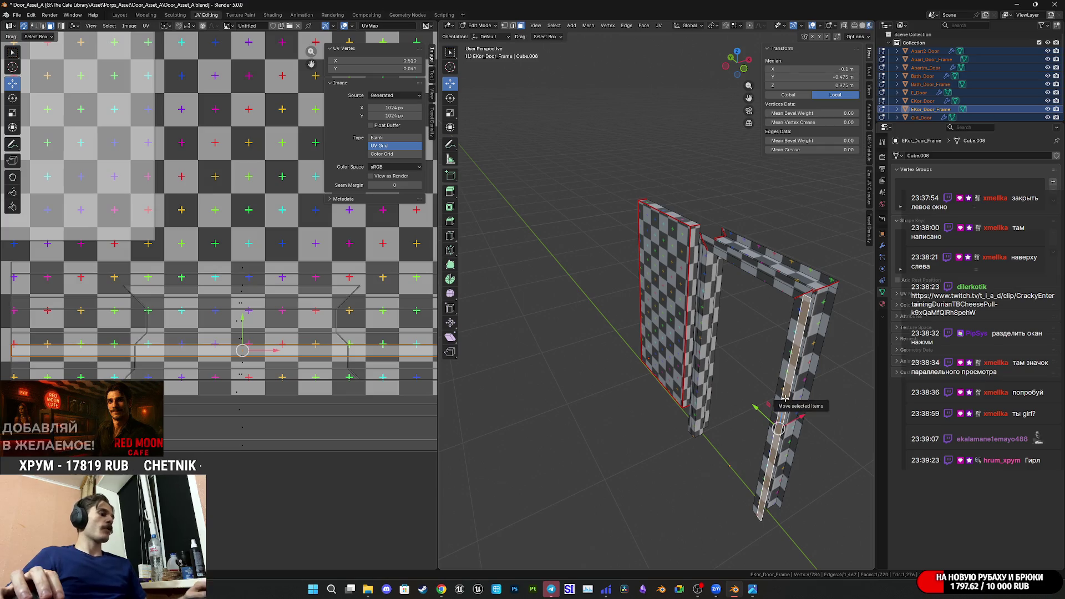
{"action": "key", "text": "ctrl+l"}
{"action": "scroll", "coordinate": [329, 315], "scroll_direction": "down", "scroll_amount": 2}
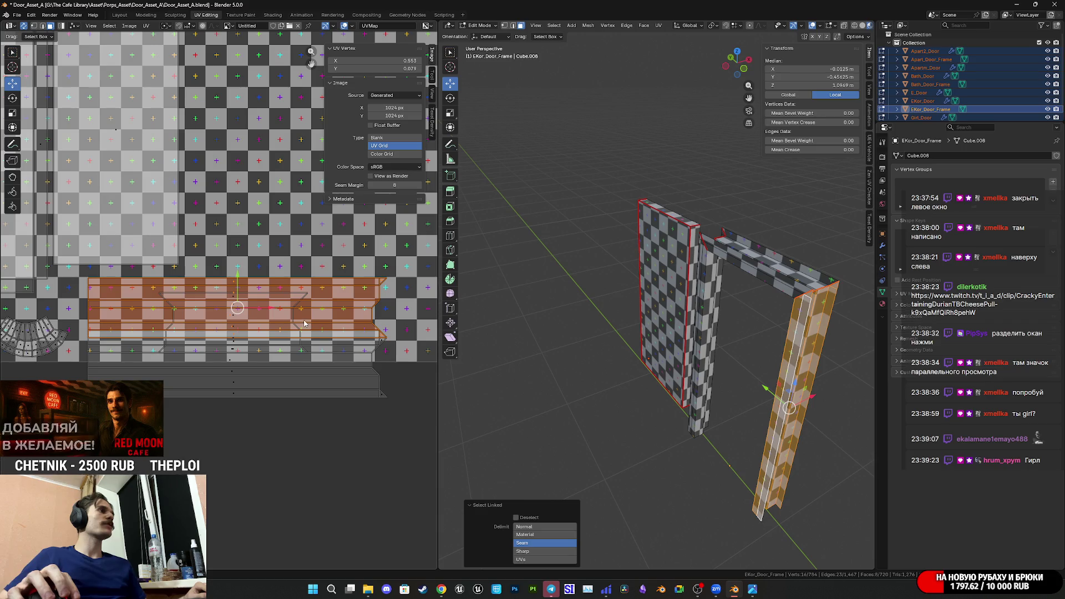
{"action": "left_click", "coordinate": [244, 372]}
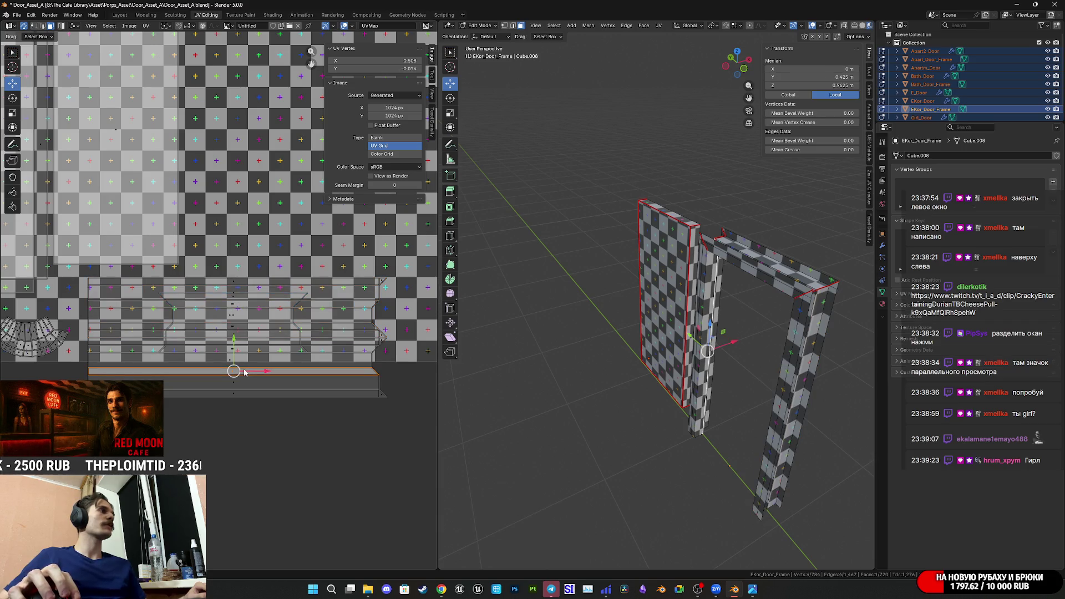
{"action": "key", "text": "ctrl+l"}
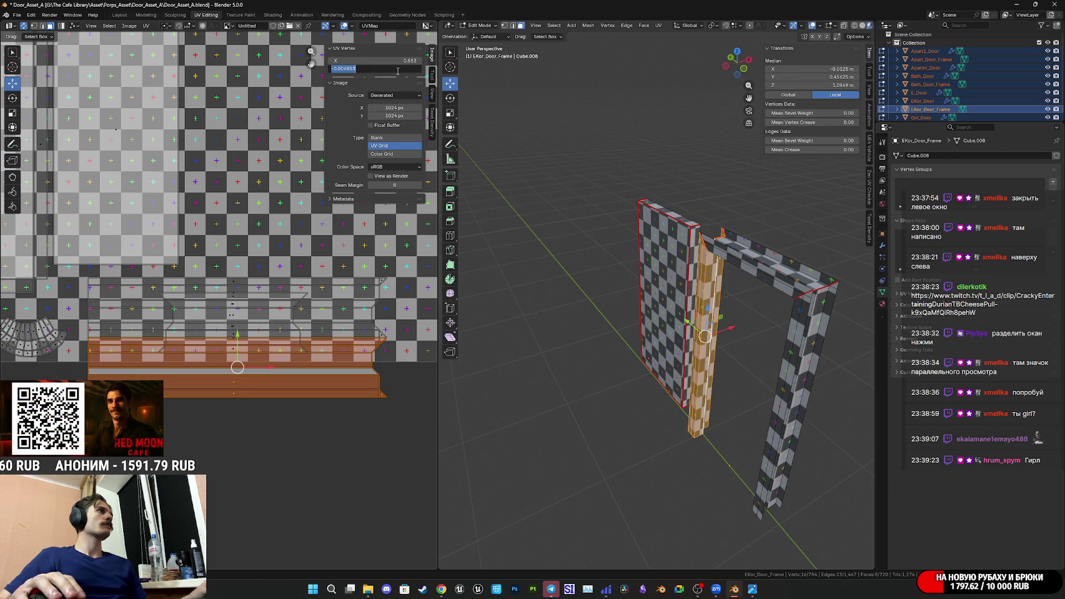
{"action": "key", "text": "Escape"}
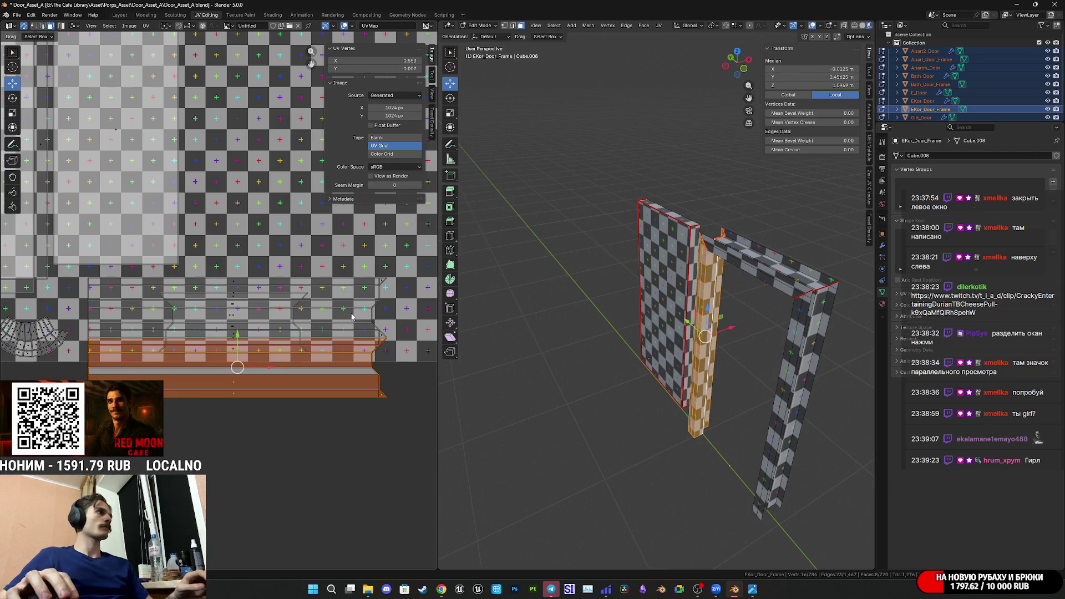
{"action": "key", "text": "ctrl+z"}
{"action": "key", "text": "ctrl+z"}
- Set the selected strips' UV vertex Y coordinate to -0.006853
{"action": "left_click", "coordinate": [383, 69]}
{"action": "type", "text": "-0.006853"}
{"action": "key", "text": "Return"}
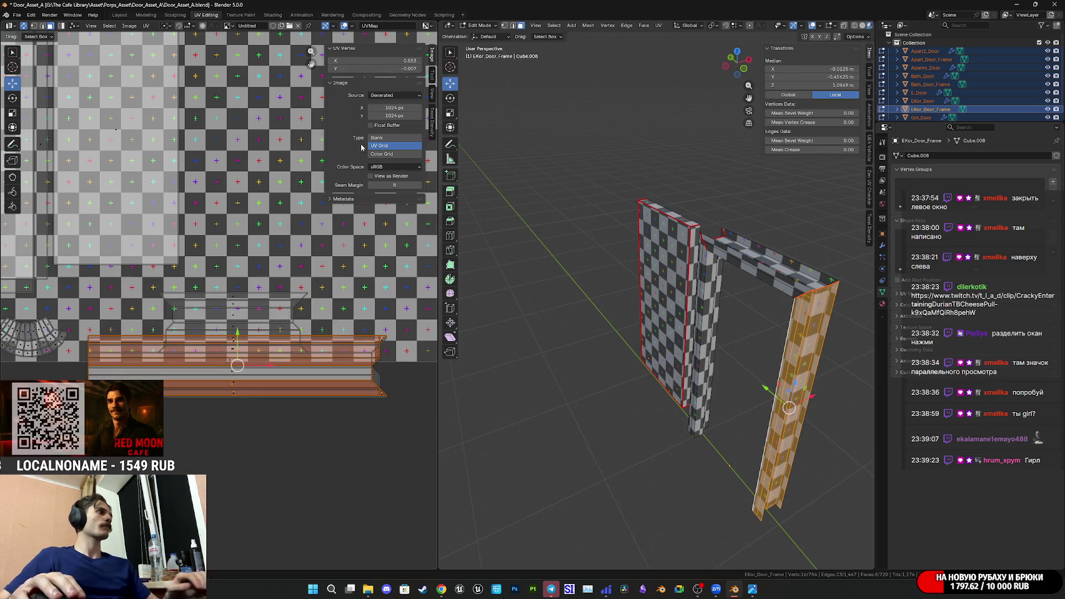
{"action": "scroll", "coordinate": [124, 277], "scroll_direction": "up", "scroll_amount": 3}
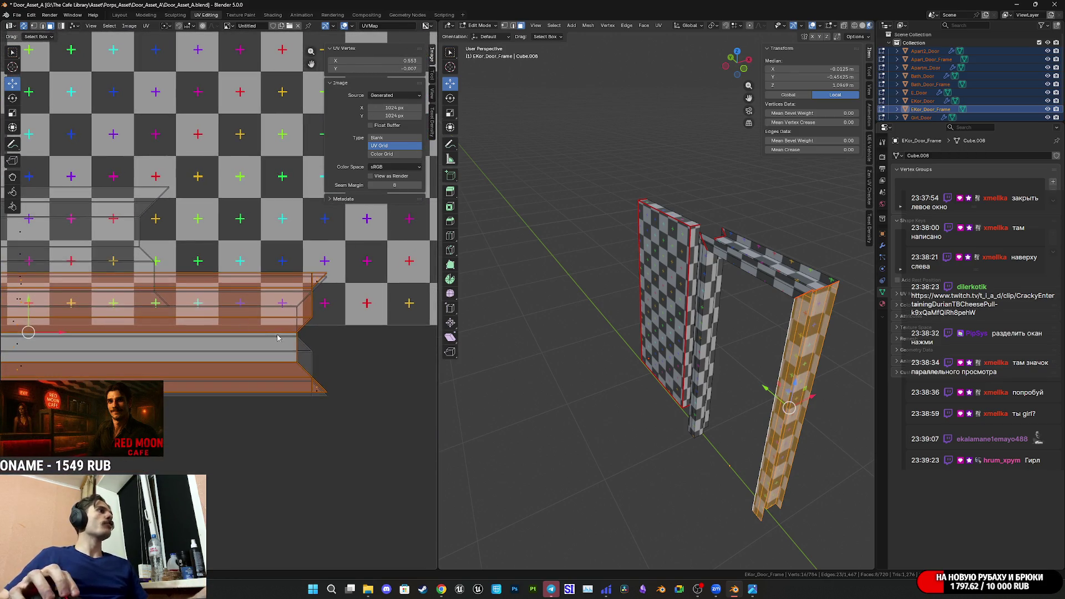
{"action": "scroll", "coordinate": [124, 277], "scroll_direction": "down", "scroll_amount": 3}
{"action": "scroll", "coordinate": [281, 303], "scroll_direction": "up", "scroll_amount": 3}
{"action": "scroll", "coordinate": [281, 304], "scroll_direction": "up", "scroll_amount": 6}
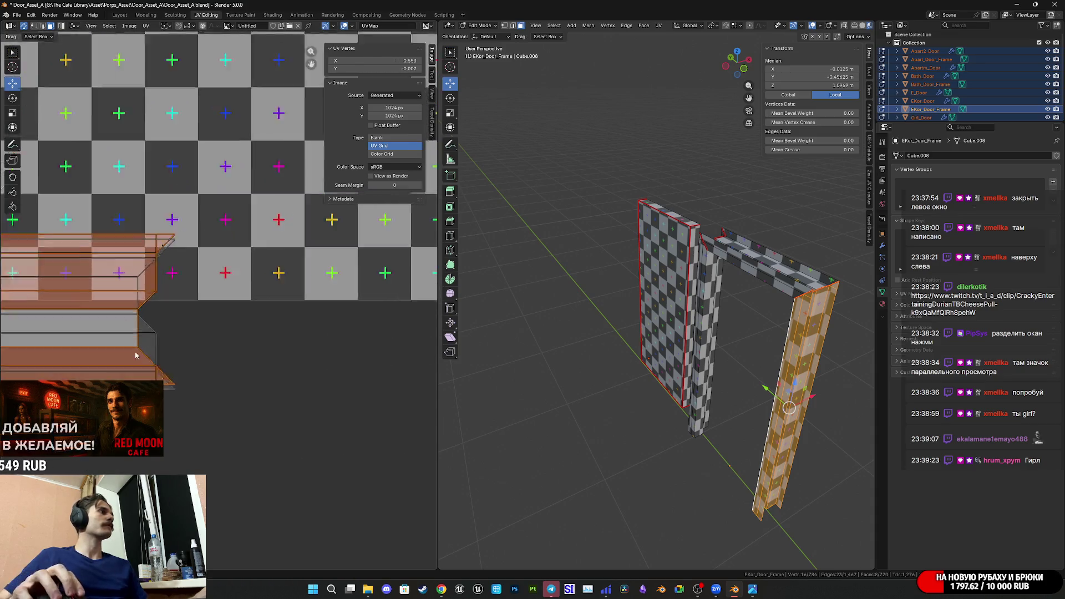
- Shift the selected strips vertically along the Y axis
{"action": "key", "text": "g"}
{"action": "key", "text": "y"}
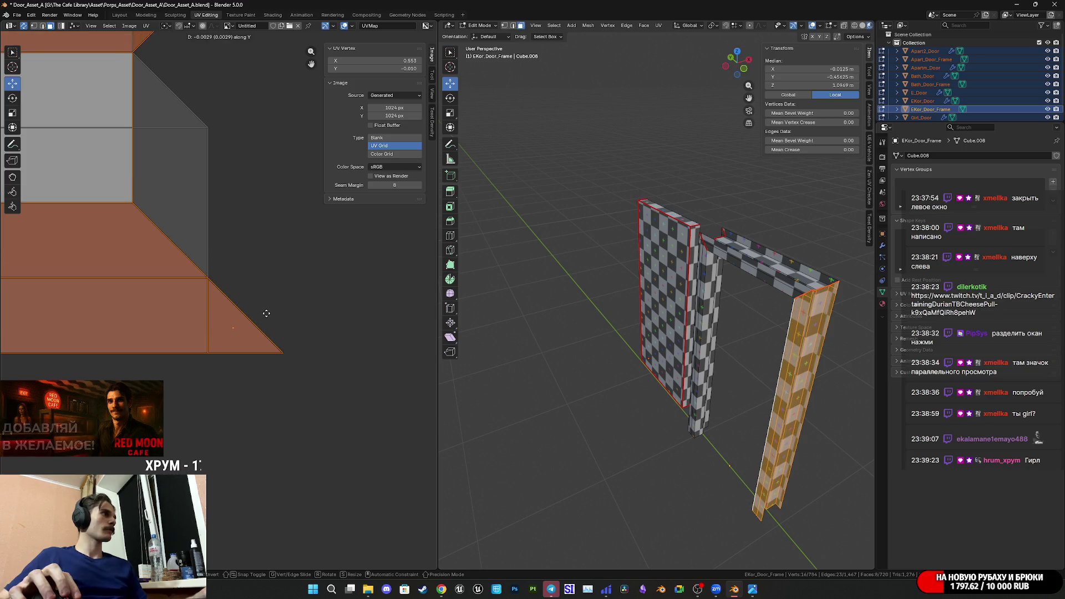
{"action": "left_click", "coordinate": [267, 313]}
{"action": "scroll", "coordinate": [238, 288], "scroll_direction": "down", "scroll_amount": 5}
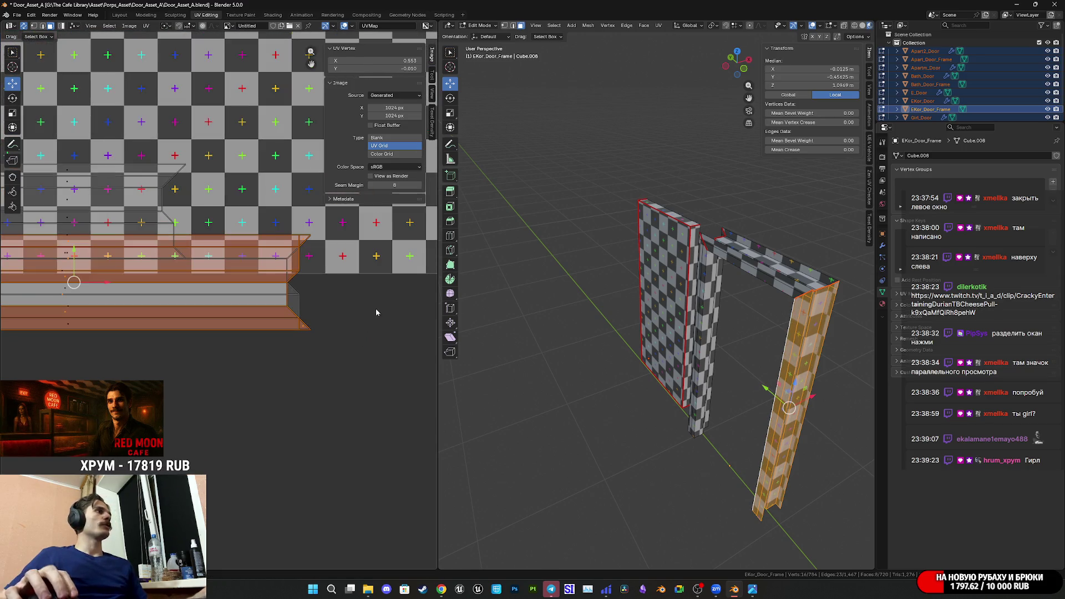
{"action": "middle_click_drag", "start_coordinate": [297, 301], "coordinate": [349, 313]}
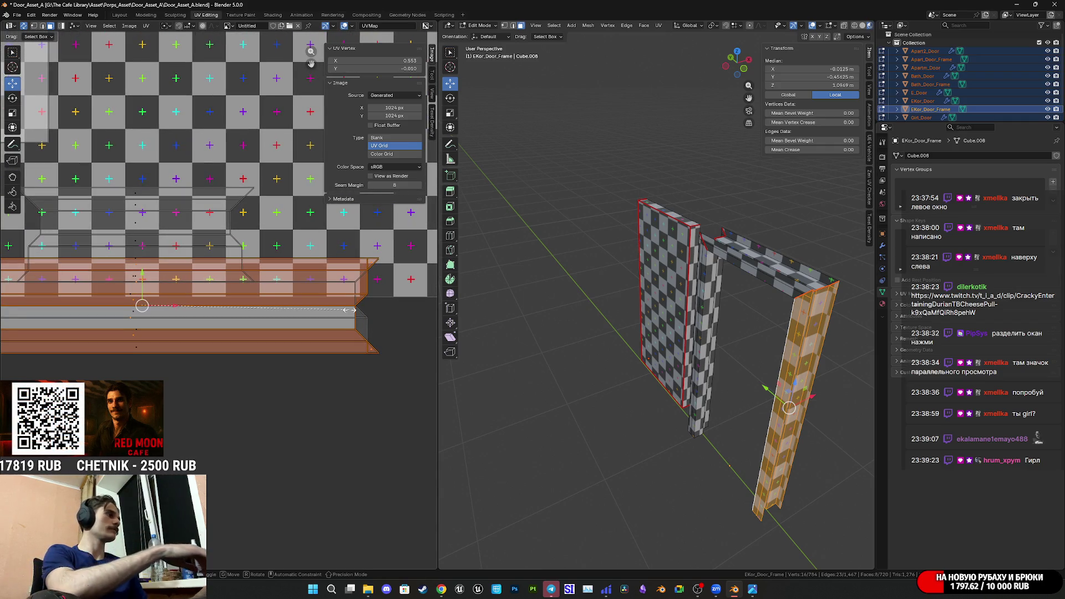
- Scale the selected UV strips along the Y axis
{"action": "key", "text": "s"}
{"action": "key", "text": "y"}
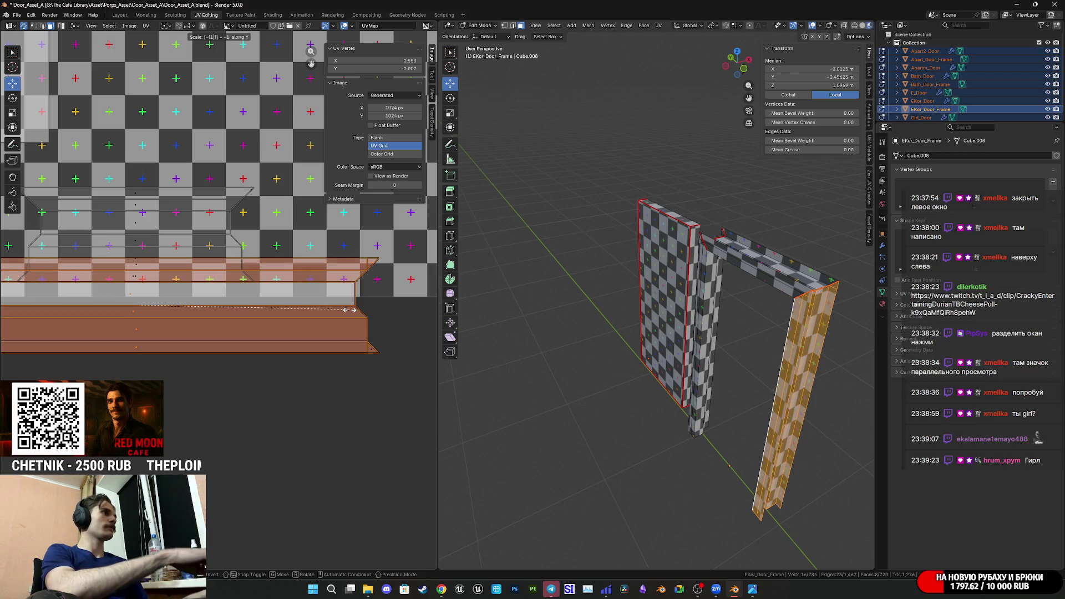
{"action": "left_click", "coordinate": [349, 313]}
{"action": "scroll", "coordinate": [368, 350], "scroll_direction": "up", "scroll_amount": 7}
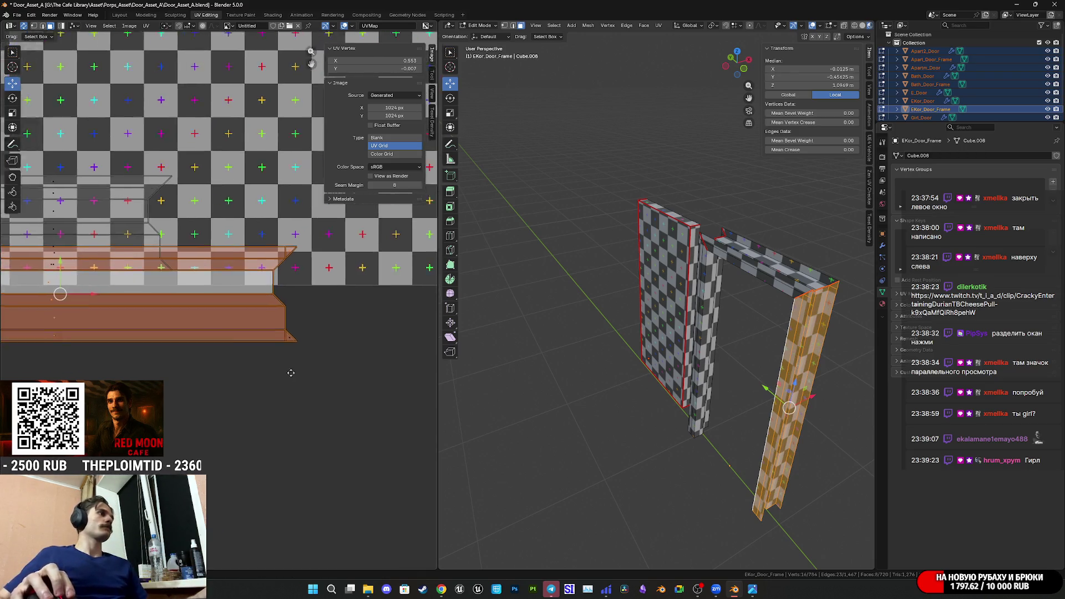
{"action": "middle_click_drag", "start_coordinate": [298, 417], "coordinate": [265, 358]}
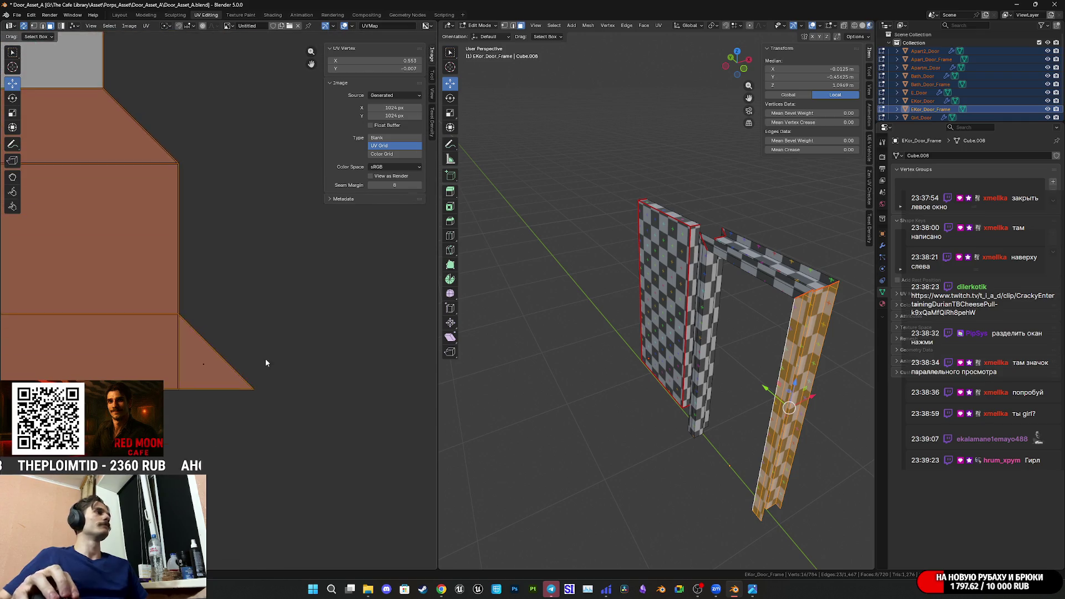
{"action": "scroll", "coordinate": [294, 311], "scroll_direction": "up", "scroll_amount": 5}
{"action": "scroll", "coordinate": [290, 314], "scroll_direction": "down", "scroll_amount": 6}
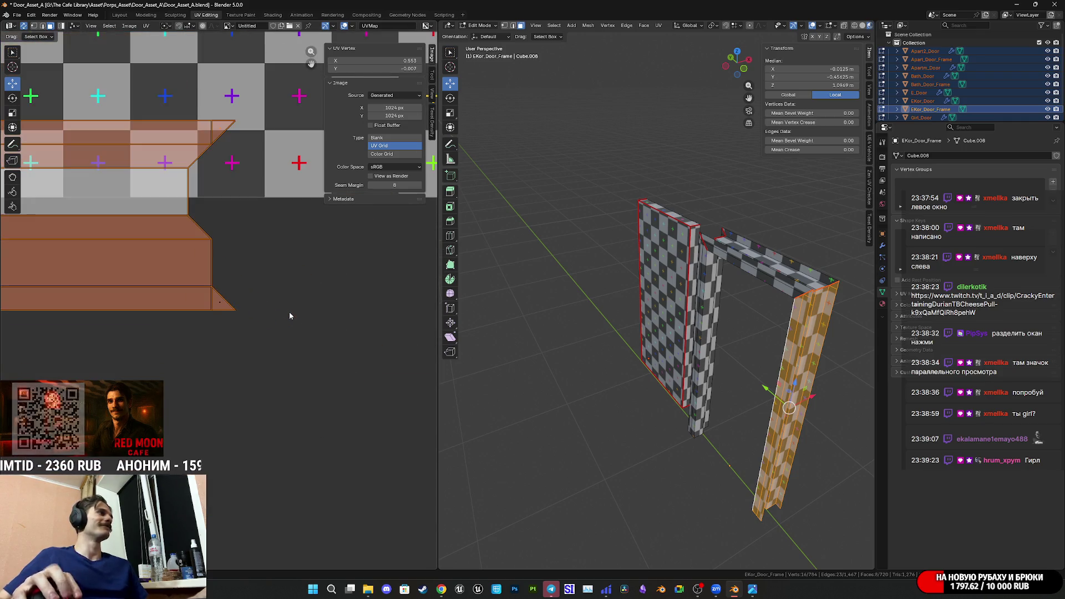
{"action": "middle_click_drag", "start_coordinate": [321, 369], "coordinate": [300, 377]}
{"action": "scroll", "coordinate": [300, 378], "scroll_direction": "up", "scroll_amount": 2}
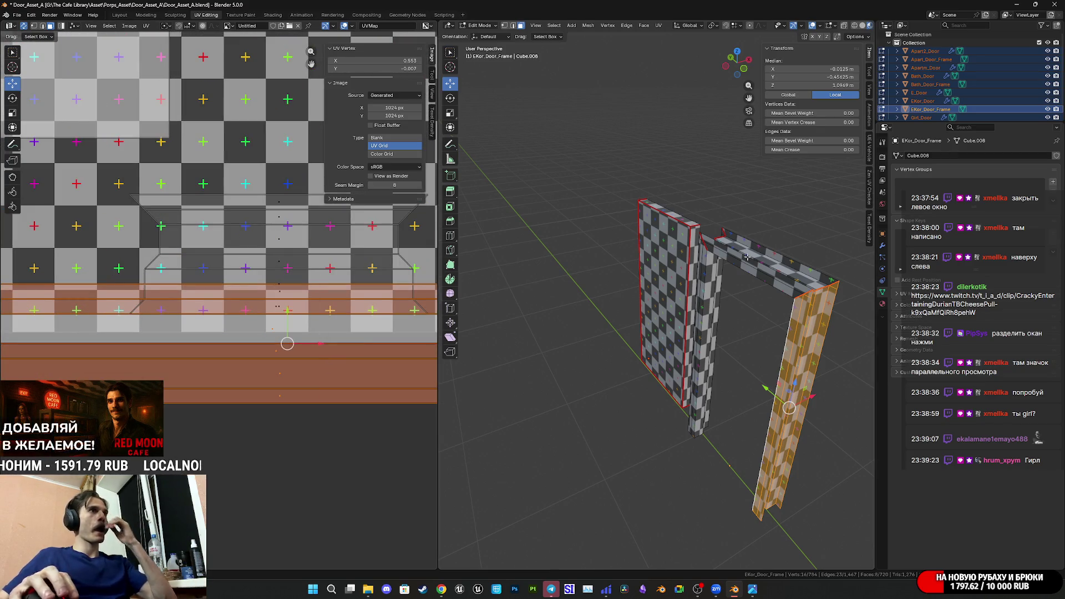
- Select the frame's top beam and move its UV island down into place
{"action": "left_click", "coordinate": [757, 271]}
{"action": "key", "text": "ctrl+l"}
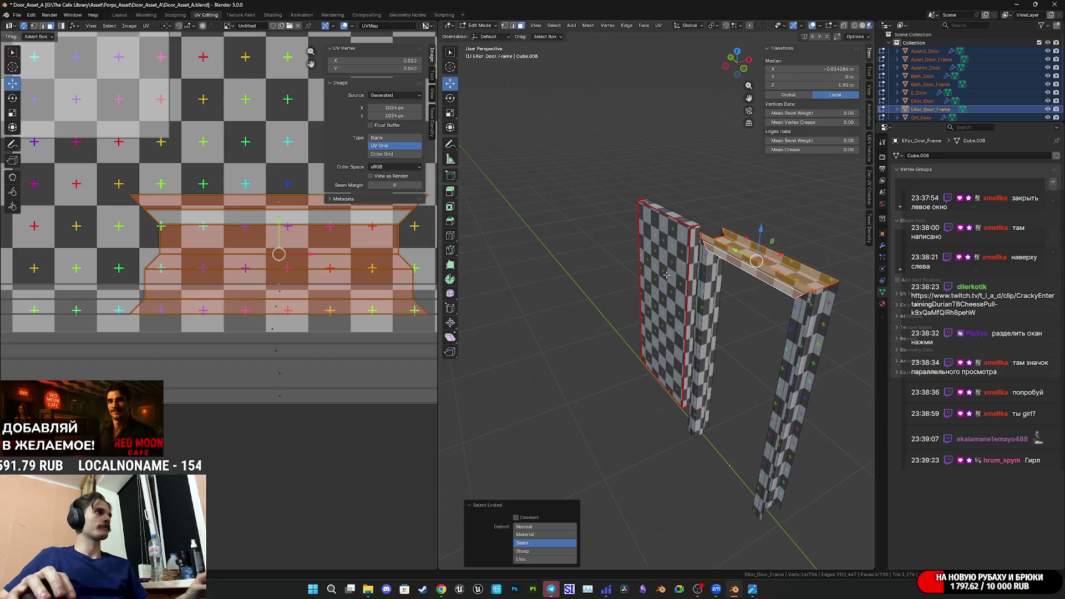
{"action": "left_click_drag", "start_coordinate": [280, 232], "coordinate": [276, 317]}
{"action": "scroll", "coordinate": [208, 352], "scroll_direction": "up", "scroll_amount": 5}
{"action": "scroll", "coordinate": [207, 352], "scroll_direction": "up", "scroll_amount": 2}
{"action": "left_click_drag", "start_coordinate": [239, 324], "coordinate": [245, 331]}
{"action": "mouse_move", "coordinate": [244, 331]}
{"action": "middle_mouse_down"}
{"action": "mouse_move", "coordinate": [268, 390]}
{"action": "mouse_move", "coordinate": [278, 281]}
{"action": "middle_mouse_up"}
{"action": "key", "text": "g"}
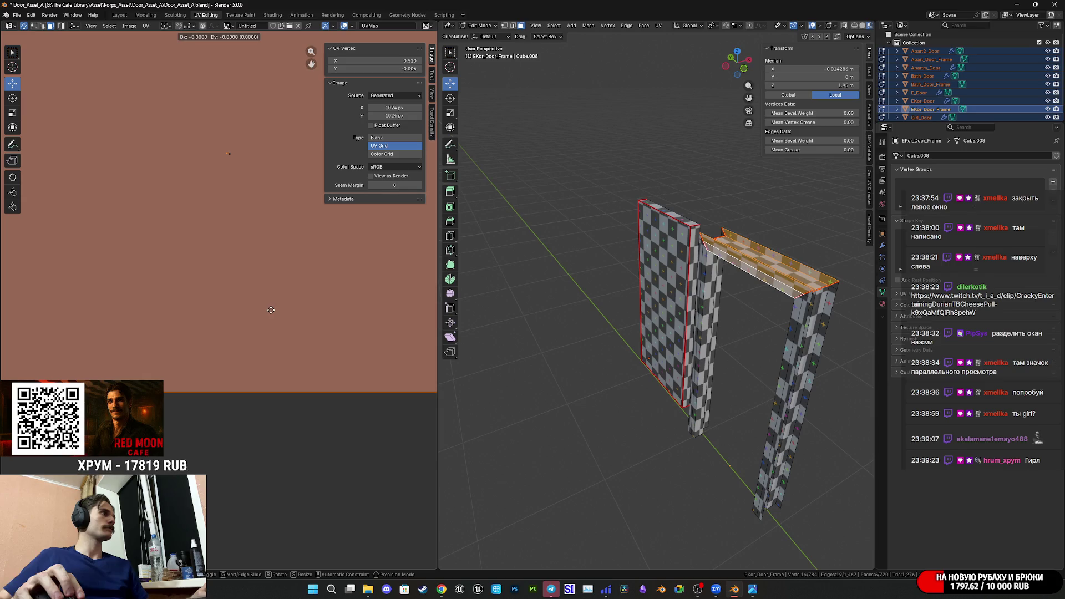
{"action": "right_click", "coordinate": [300, 307]}
- Box-select the frame's whole UV strip island, move it up-left, and save
{"action": "scroll", "coordinate": [298, 305], "scroll_direction": "down", "scroll_amount": 5}
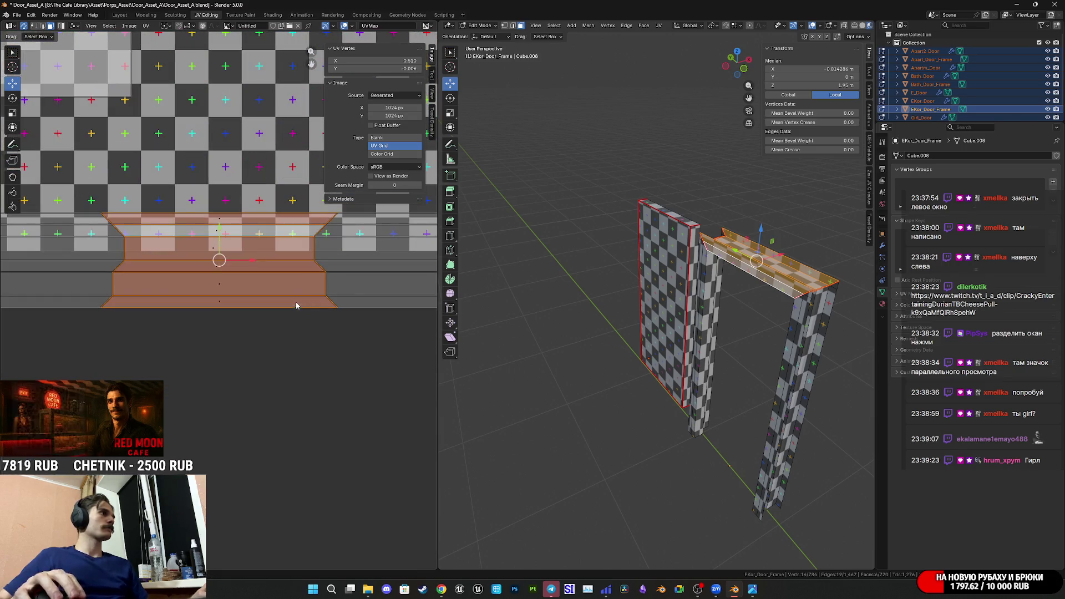
{"action": "scroll", "coordinate": [325, 352], "scroll_direction": "down", "scroll_amount": 3}
{"action": "mouse_move", "coordinate": [377, 351]}
{"action": "left_mouse_down"}
{"action": "mouse_move", "coordinate": [132, 300]}
{"action": "mouse_move", "coordinate": [111, 277]}
{"action": "left_mouse_up"}
{"action": "key", "text": "g"}
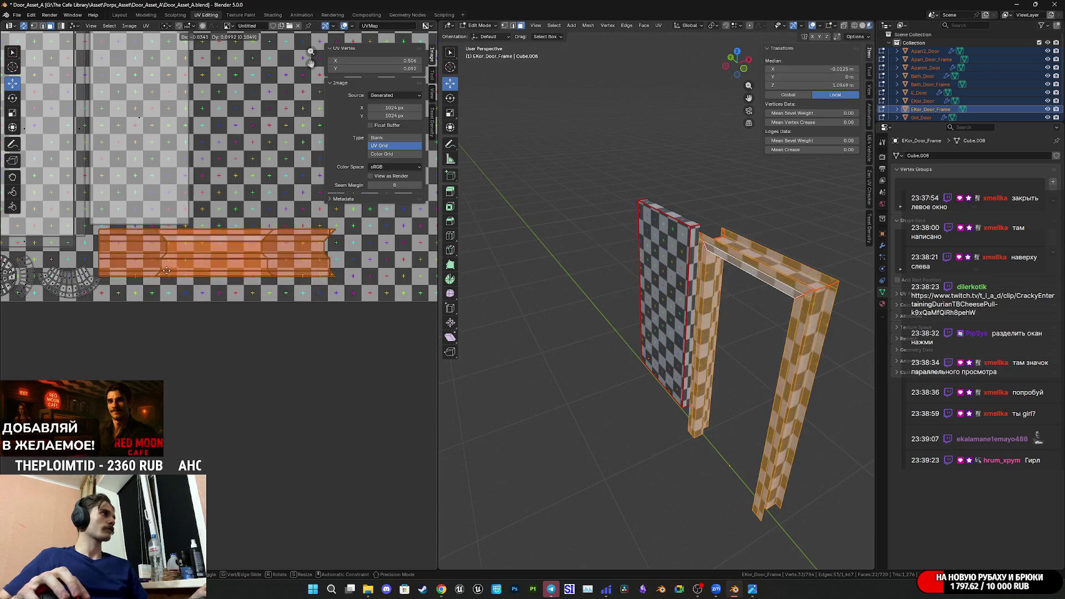
{"action": "left_click", "coordinate": [177, 285]}
{"action": "scroll", "coordinate": [178, 285], "scroll_direction": "up", "scroll_amount": 1}
{"action": "key", "text": "ctrl+s"}
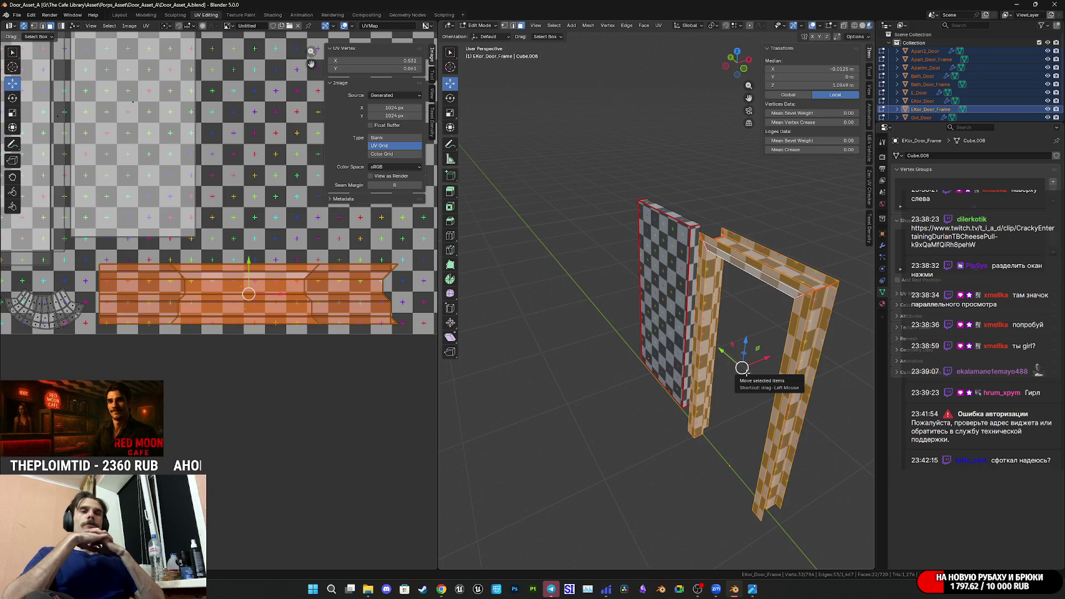
- View the doors from the front, pan the UV layout fully into view, then switch to the browser
{"action": "scroll", "coordinate": [702, 351], "scroll_direction": "down", "scroll_amount": 4}
{"action": "middle_click_drag", "start_coordinate": [701, 351], "coordinate": [738, 339]}
{"action": "scroll", "coordinate": [219, 227], "scroll_direction": "down", "scroll_amount": 5}
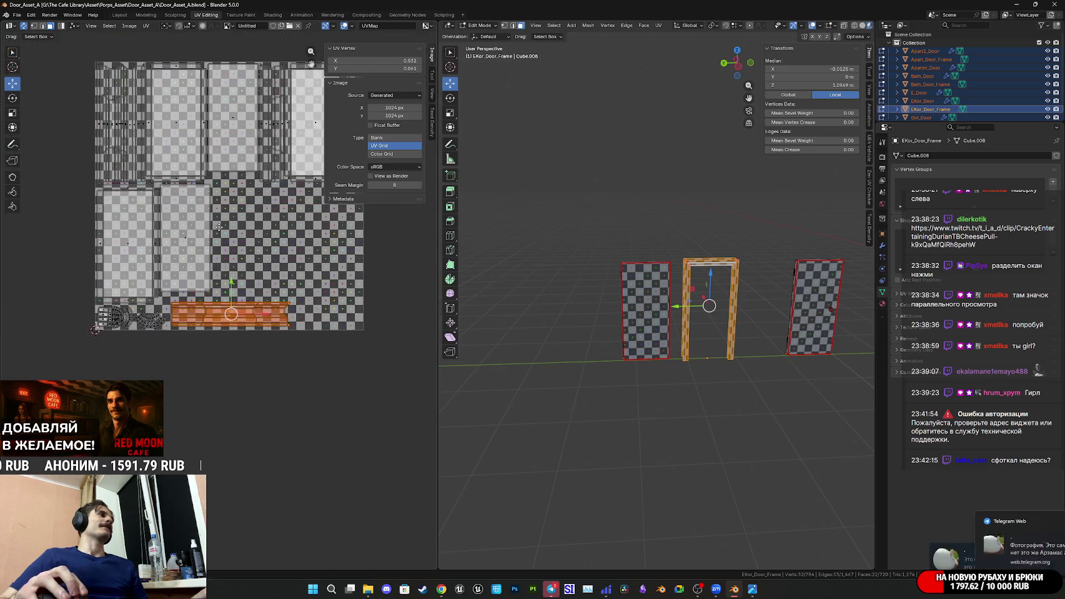
{"action": "middle_click_drag", "start_coordinate": [220, 227], "coordinate": [211, 261]}
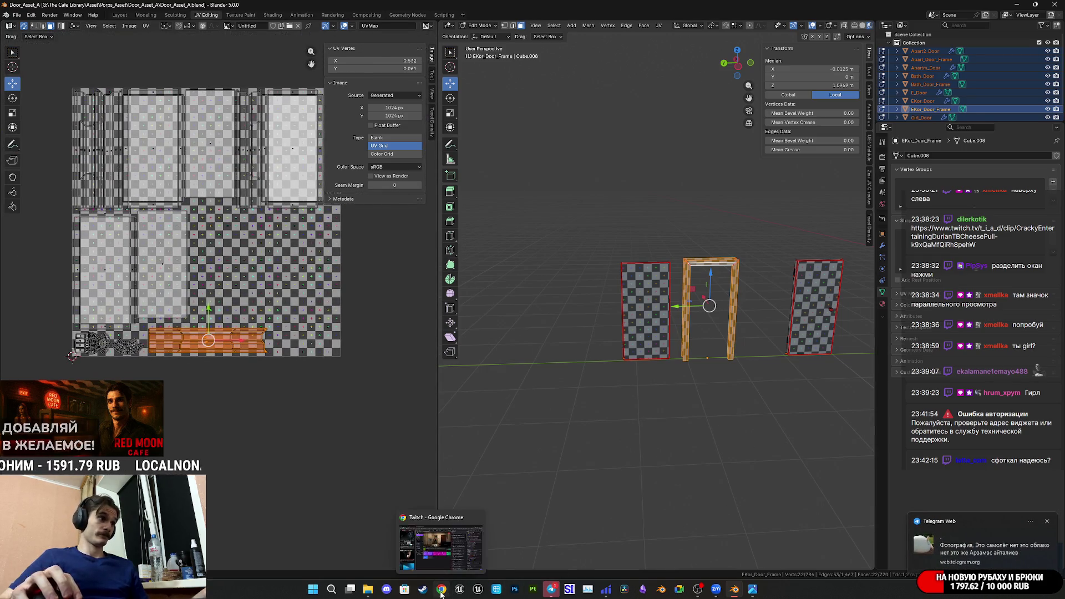
{"action": "left_click", "coordinate": [441, 589]}
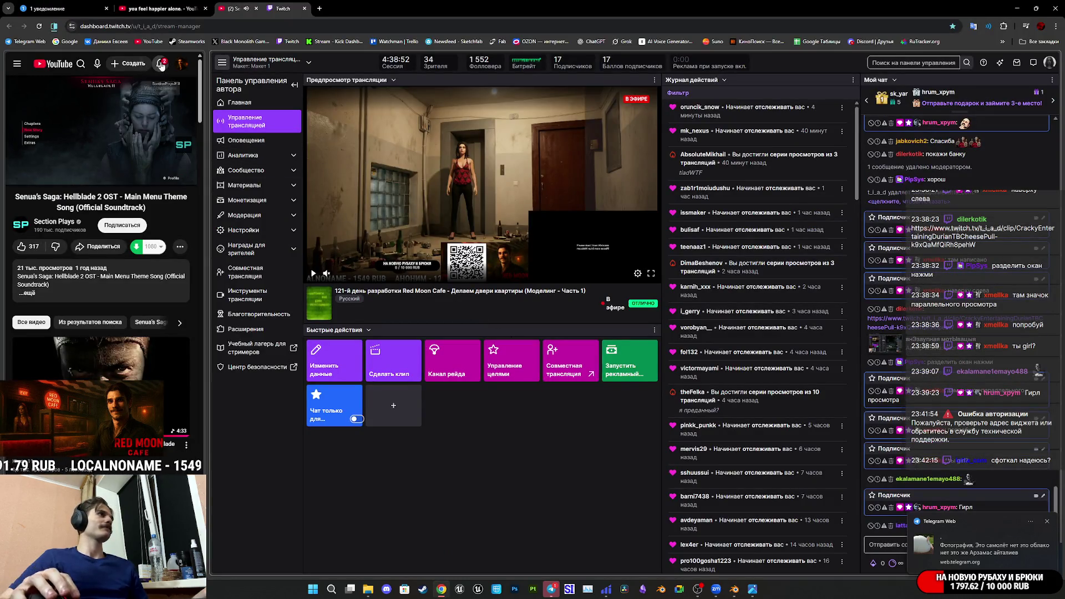
- Watch the latest Telegram video message full size, close it, and return to Blender
{"action": "left_click", "coordinate": [60, 10]}
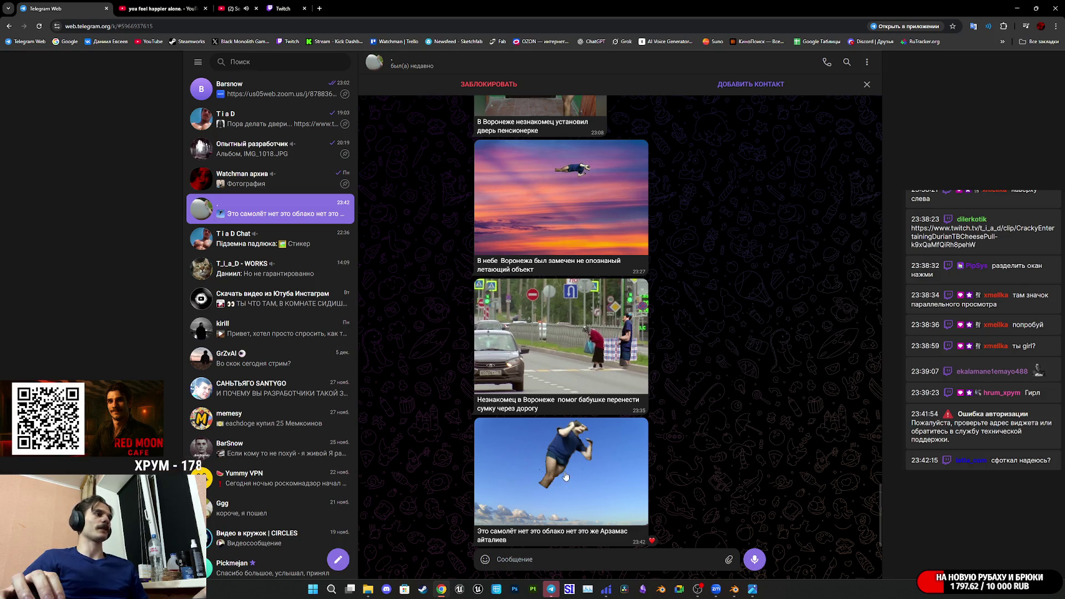
{"action": "left_click", "coordinate": [557, 475]}
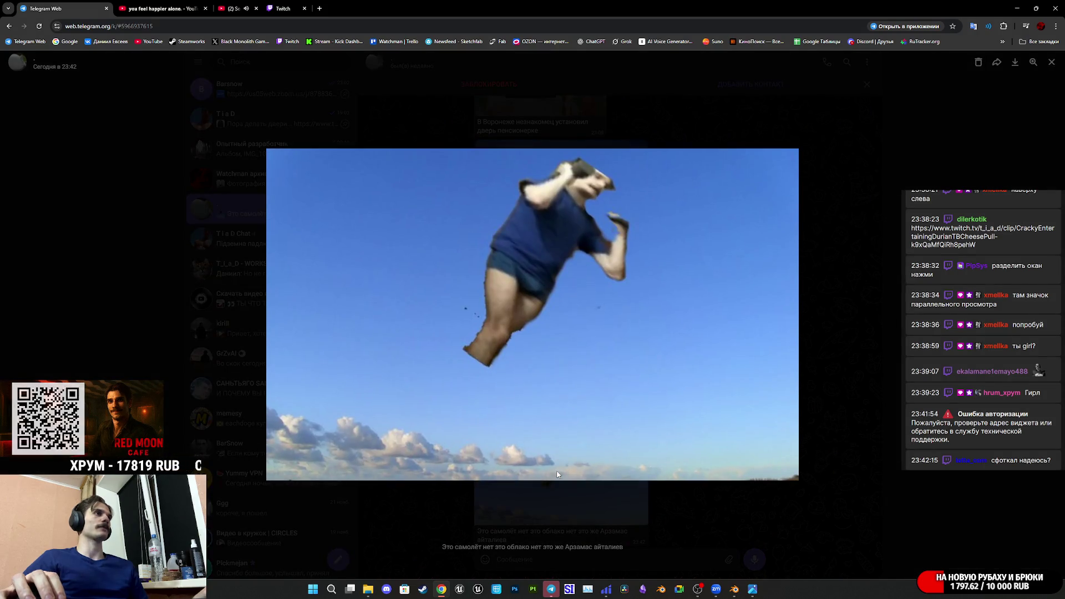
{"action": "left_click", "coordinate": [710, 508]}
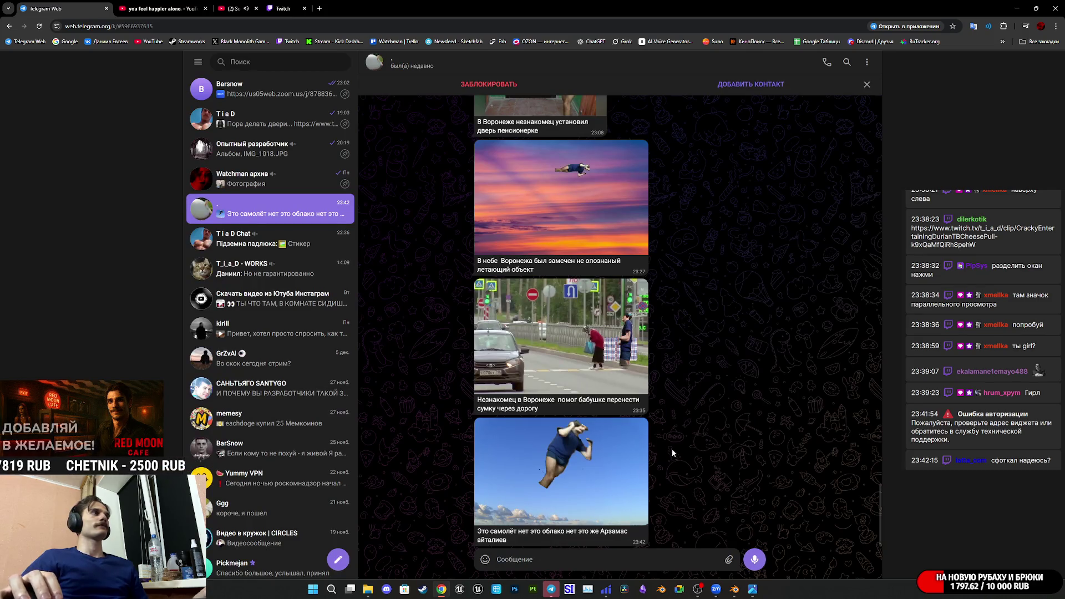
{"action": "left_click", "coordinate": [275, 3]}
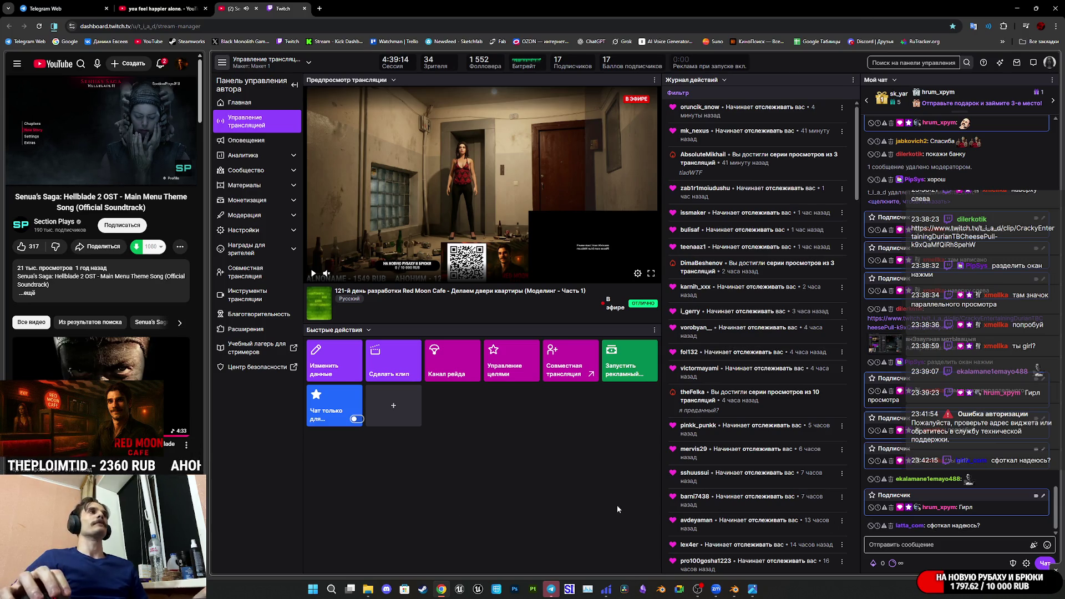
{"action": "mouse_move", "coordinate": [551, 589]}
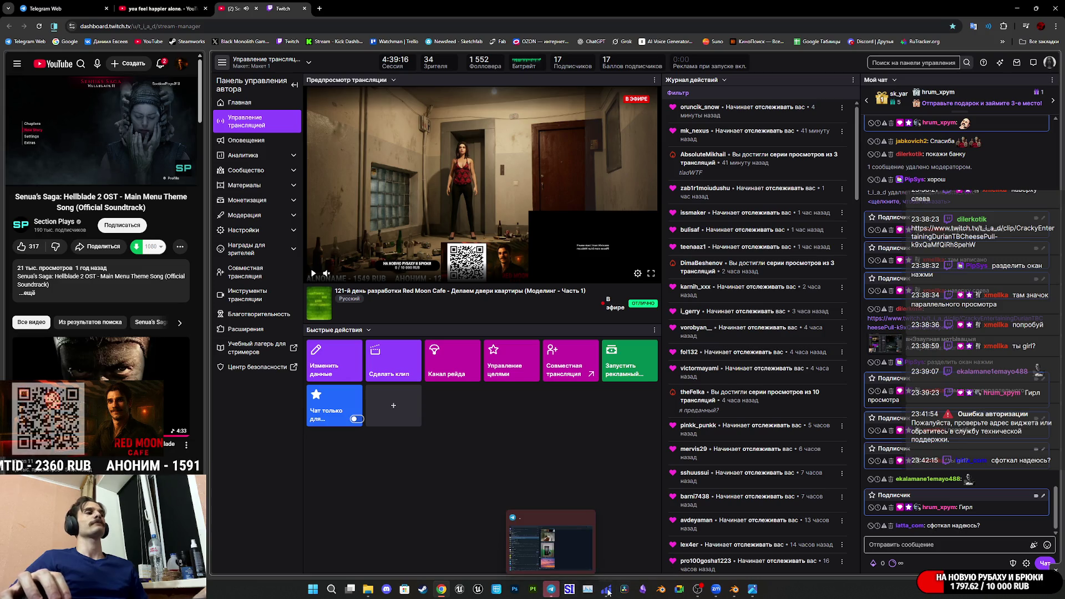
{"action": "left_click", "coordinate": [736, 591]}
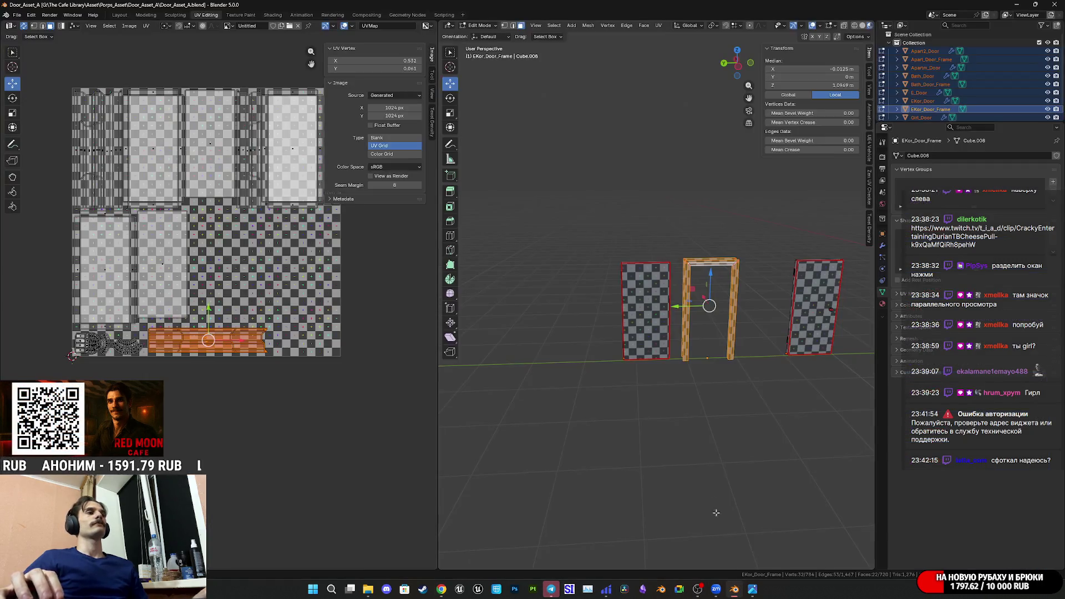
- Save, select the EKor_Door panel's faces up to its seams, and dismiss the Zoom popups
{"action": "key", "text": "ctrl+s"}
{"action": "left_click", "coordinate": [646, 310]}
{"action": "mouse_move", "coordinate": [646, 311]}
{"action": "middle_mouse_down"}
{"action": "mouse_move", "coordinate": [671, 346]}
{"action": "mouse_move", "coordinate": [643, 344]}
{"action": "middle_mouse_up"}
{"action": "key", "text": "ctrl+l"}
{"action": "key", "text": "ctrl+l"}
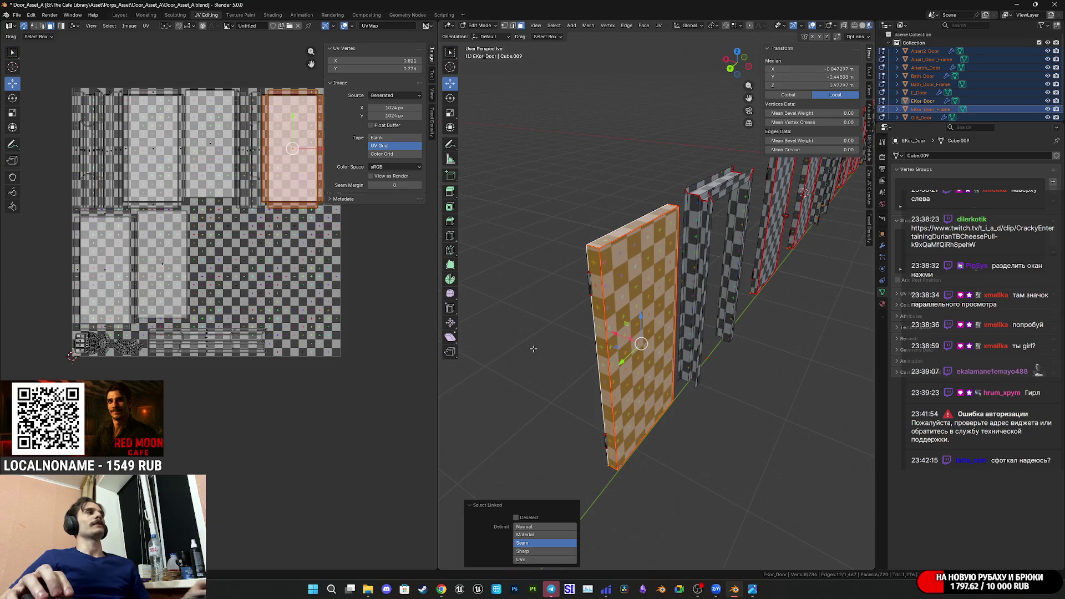
{"action": "left_click", "coordinate": [634, 234]}
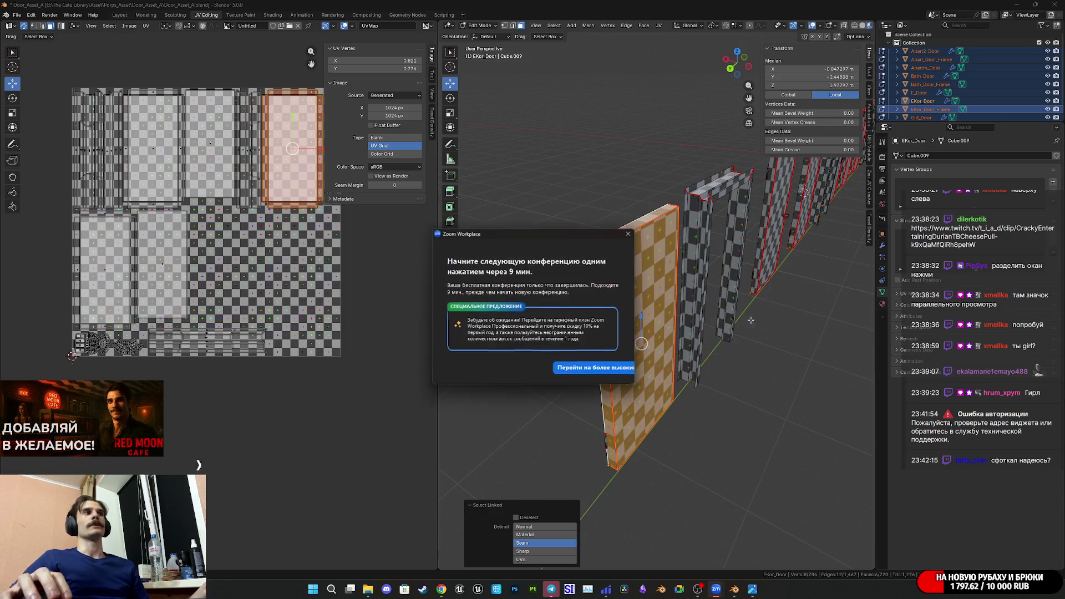
{"action": "left_click", "coordinate": [638, 240]}
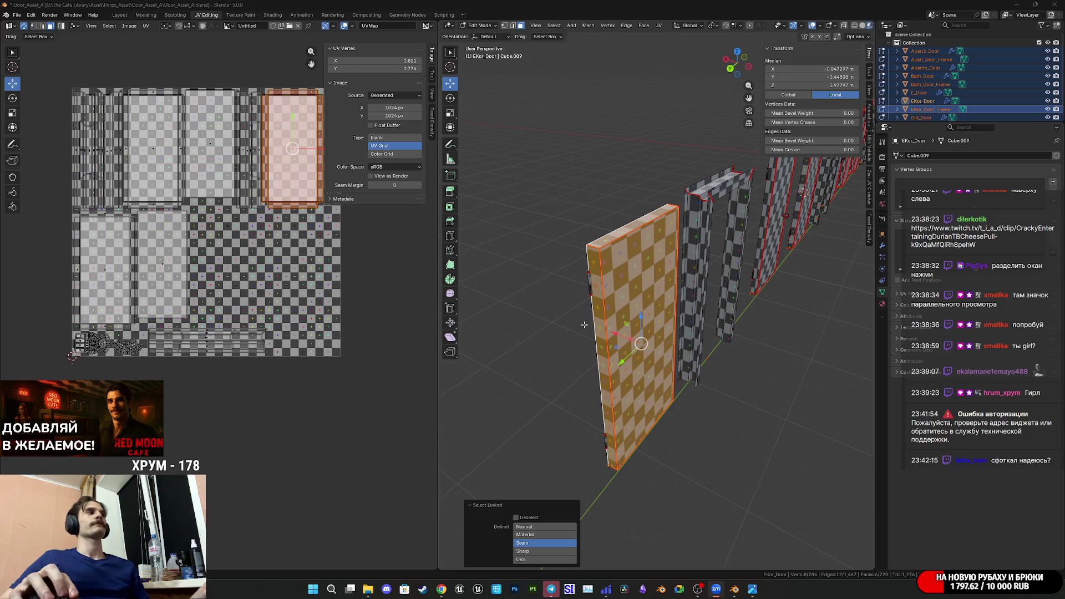
- Move the EKor_Door panel's UV island to a new spot, then switch to the browser
{"action": "mouse_move", "coordinate": [271, 157]}
{"action": "middle_mouse_down"}
{"action": "mouse_move", "coordinate": [260, 173]}
{"action": "mouse_move", "coordinate": [265, 194]}
{"action": "middle_mouse_up"}
{"action": "key", "text": "g"}
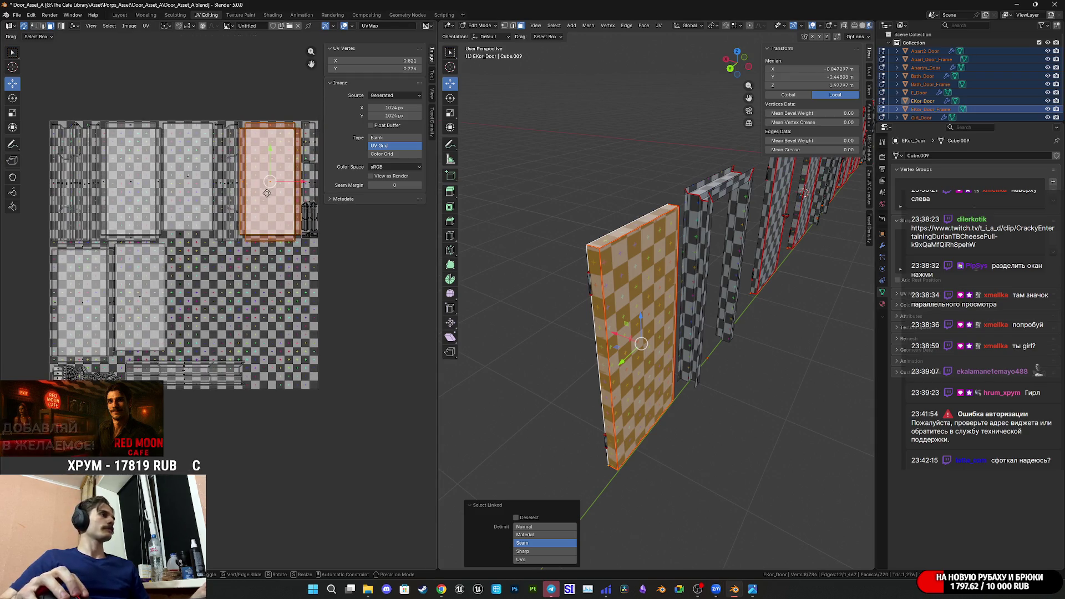
{"action": "left_click", "coordinate": [212, 286]}
{"action": "scroll", "coordinate": [277, 306], "scroll_direction": "up", "scroll_amount": 5}
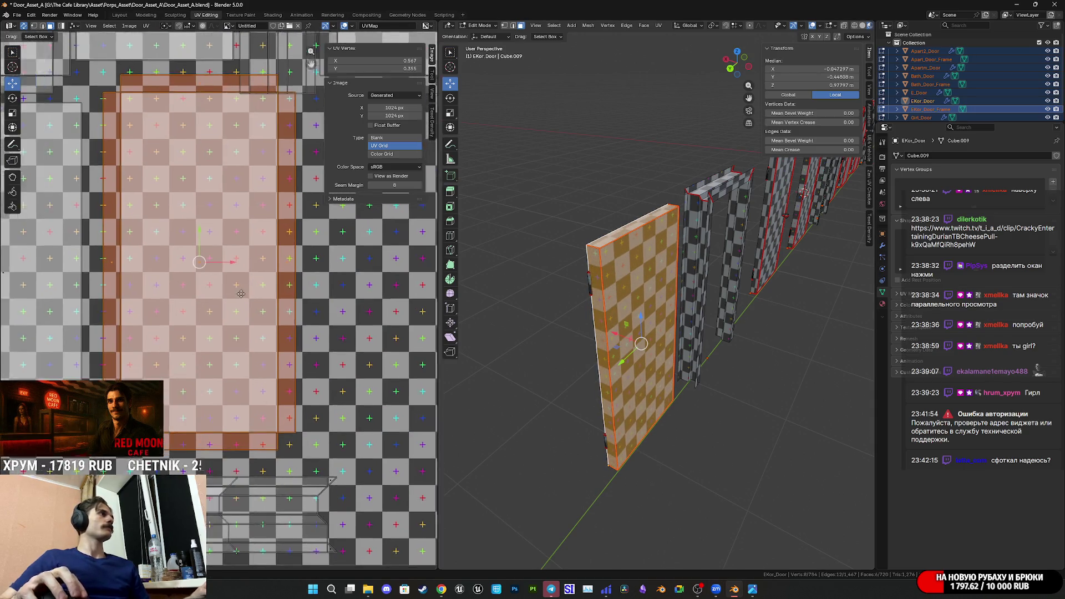
{"action": "key", "text": "g"}
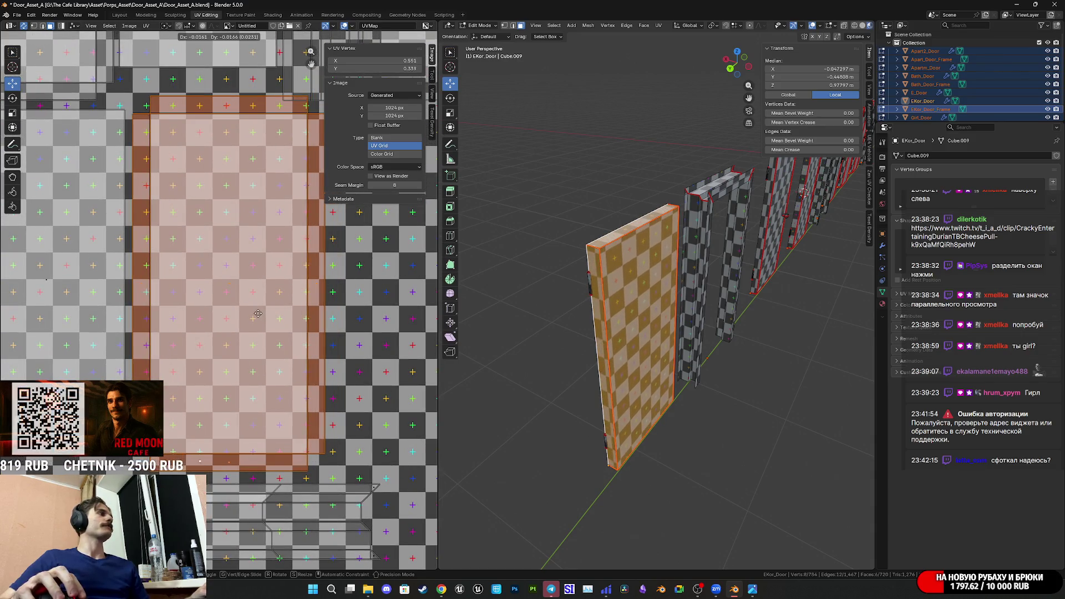
{"action": "left_click", "coordinate": [250, 292]}
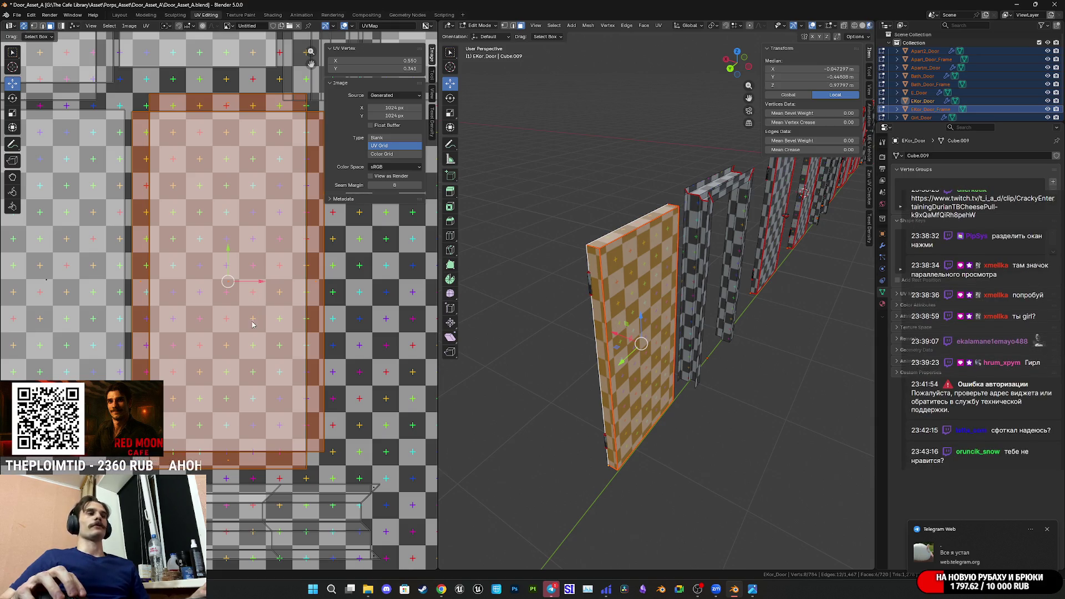
{"action": "scroll", "coordinate": [252, 324], "scroll_direction": "down", "scroll_amount": 2}
{"action": "middle_click_drag", "start_coordinate": [252, 325], "coordinate": [198, 326]}
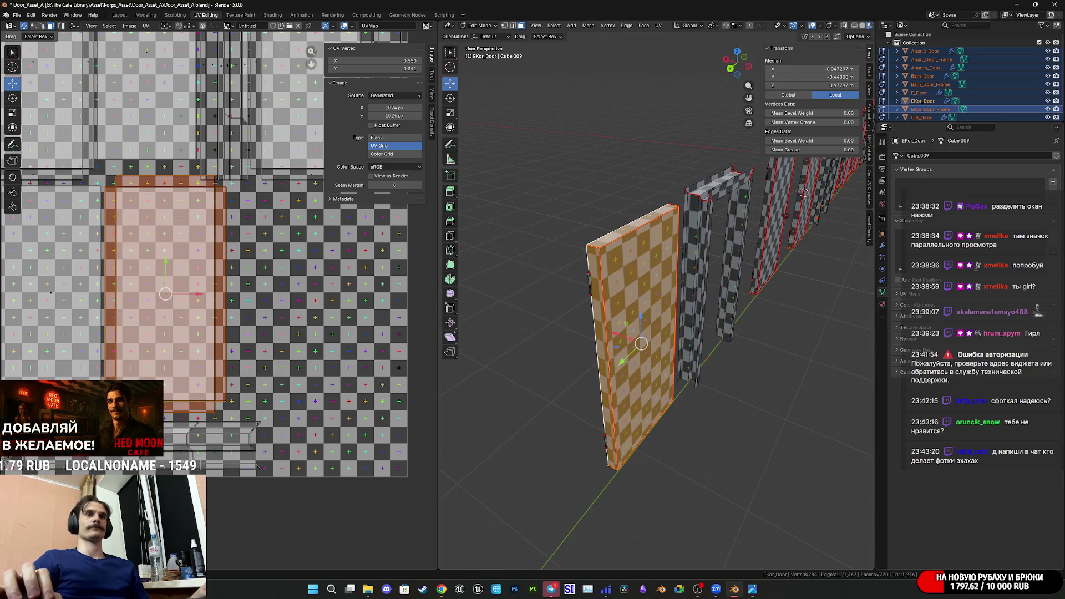
{"action": "key", "text": "alt+Tab"}
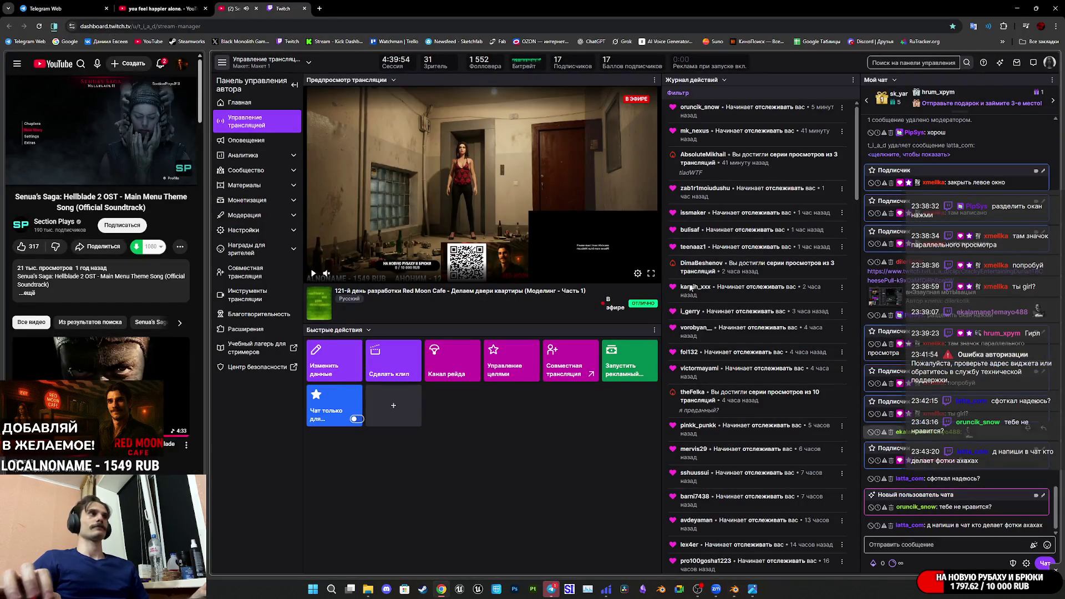
- Check Telegram, view and close a chatter's Twitch profile card, then return to Blender
{"action": "left_click", "coordinate": [61, 9]}
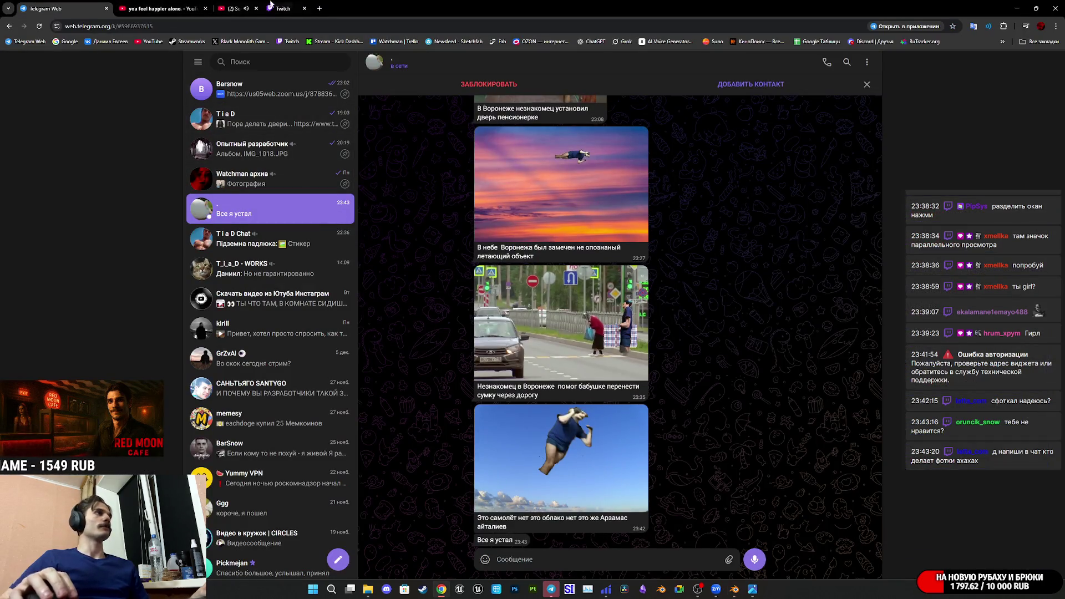
{"action": "left_click", "coordinate": [250, 7]}
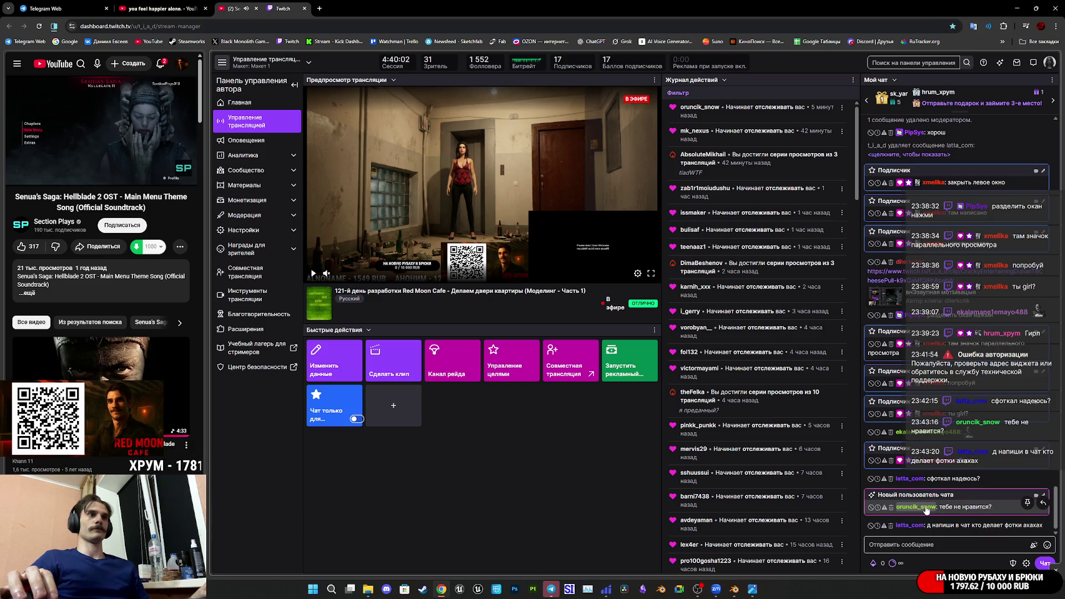
{"action": "left_click", "coordinate": [925, 508]}
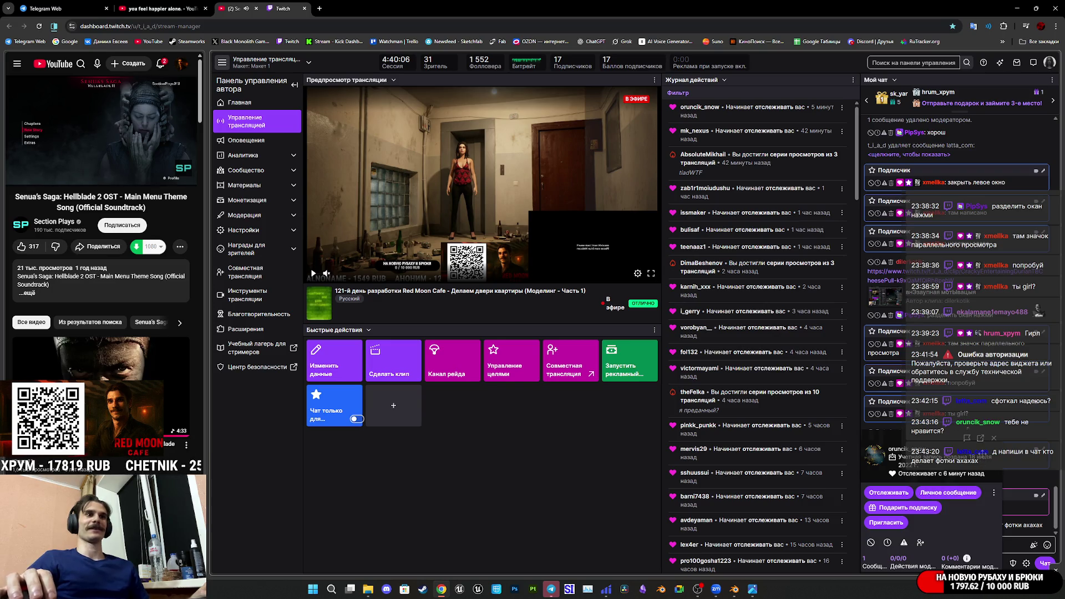
{"action": "left_click", "coordinate": [993, 439]}
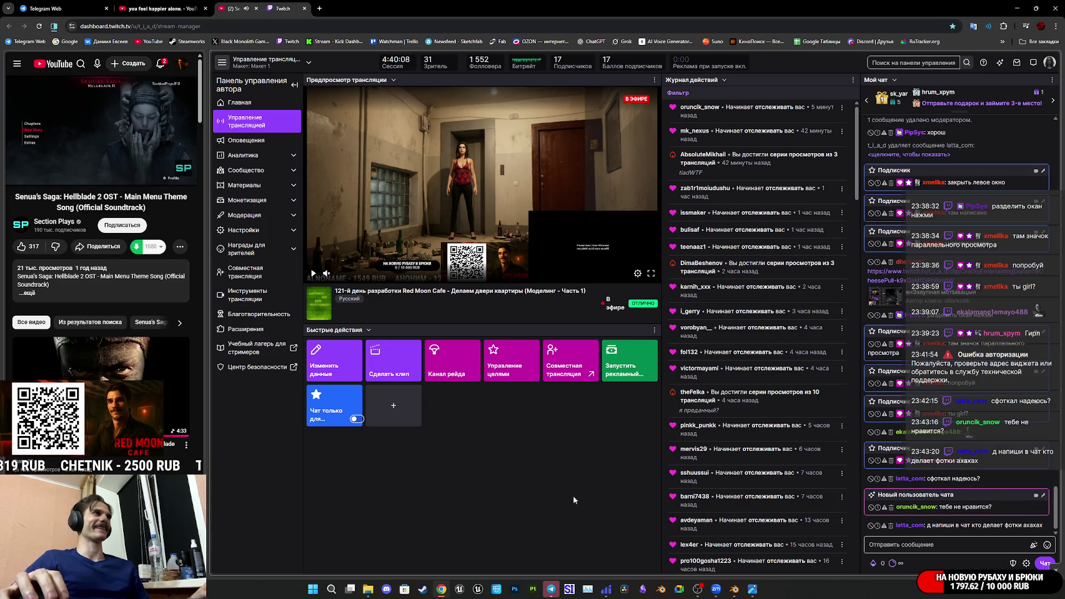
{"action": "left_click", "coordinate": [734, 589]}
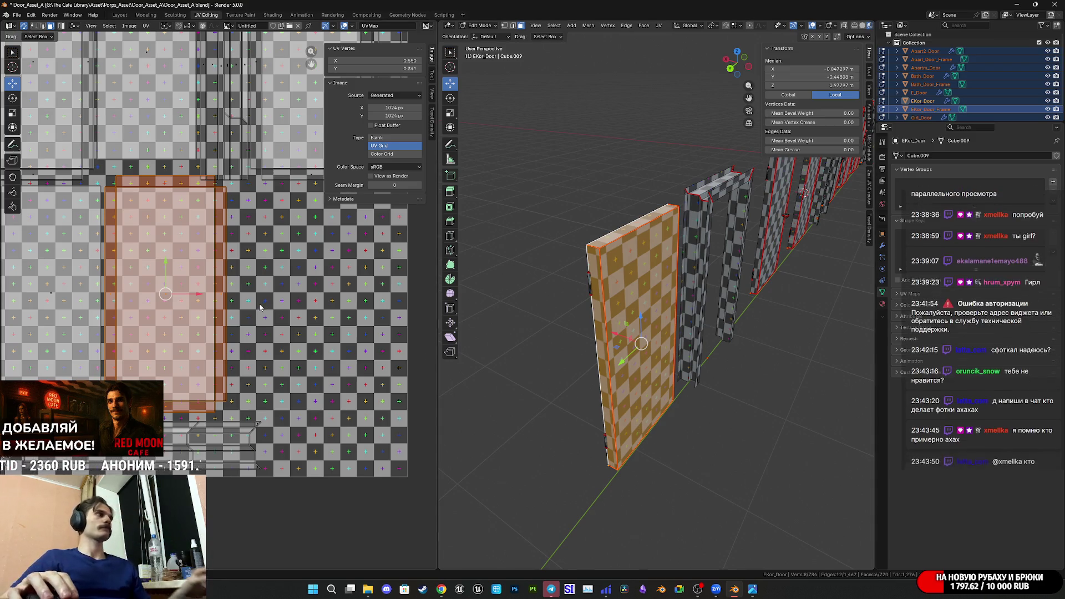
- Move two neighbouring door UV islands out to the left side of the layout
{"action": "mouse_move", "coordinate": [258, 314]}
{"action": "middle_mouse_down"}
{"action": "mouse_move", "coordinate": [266, 332]}
{"action": "mouse_move", "coordinate": [361, 355]}
{"action": "mouse_move", "coordinate": [270, 333]}
{"action": "middle_mouse_up"}
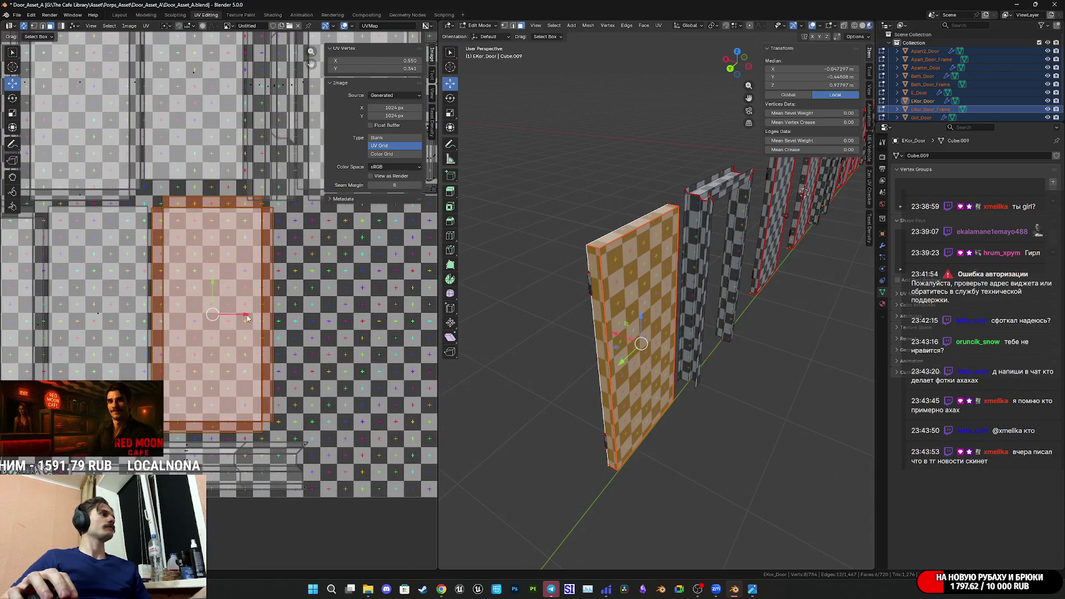
{"action": "scroll", "coordinate": [250, 331], "scroll_direction": "down", "scroll_amount": 2}
{"action": "key", "text": "g"}
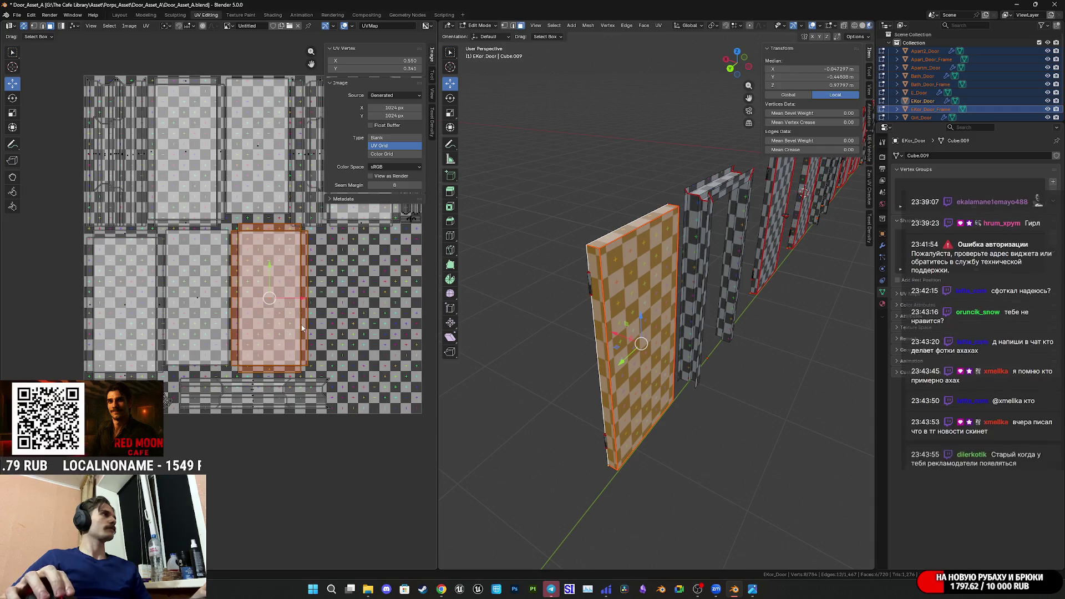
{"action": "left_click", "coordinate": [58, 349]}
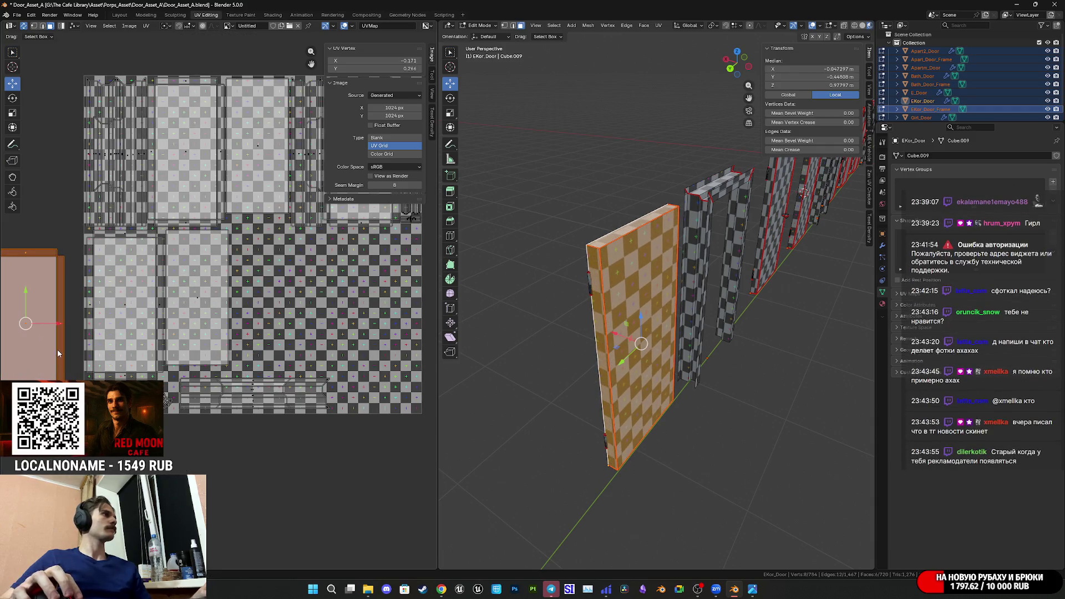
{"action": "left_click", "coordinate": [203, 298]}
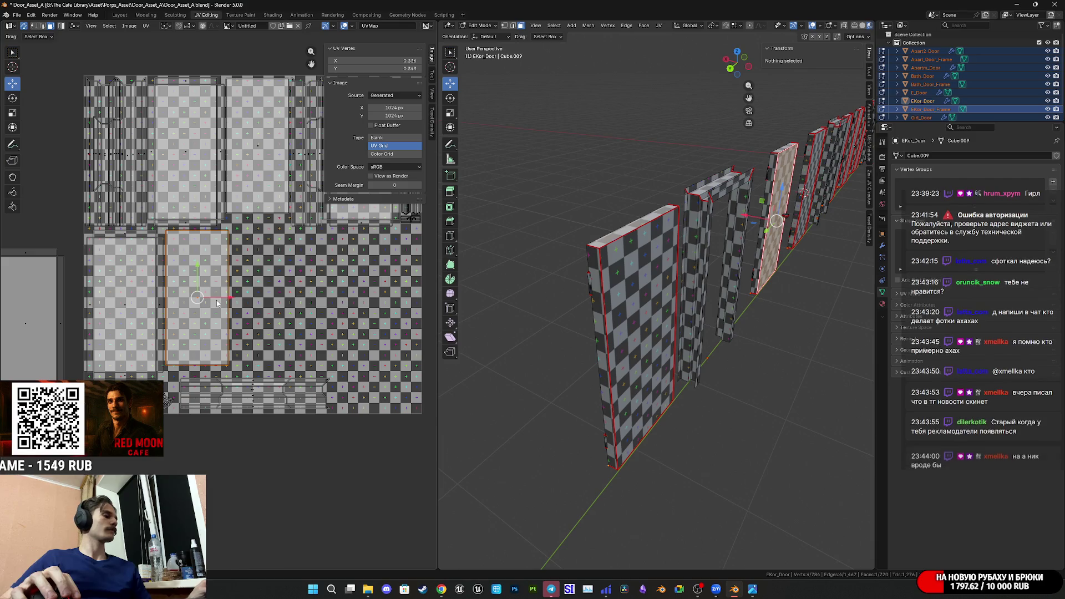
{"action": "key", "text": "g"}
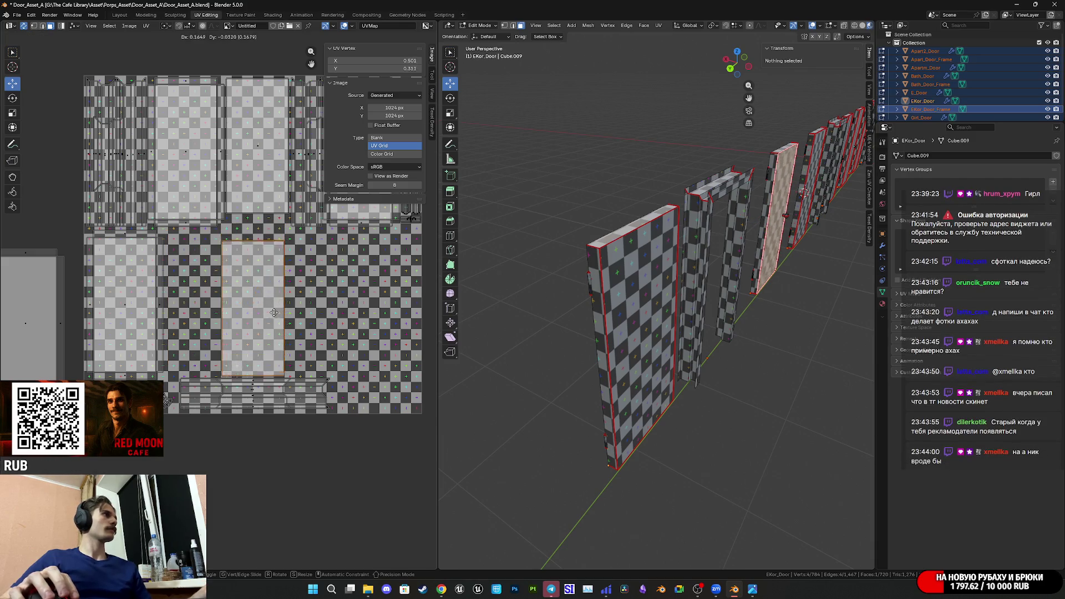
{"action": "left_click", "coordinate": [54, 160]}
- Drag the front door face's UV island into the open middle of the layout
{"action": "left_click", "coordinate": [37, 323]}
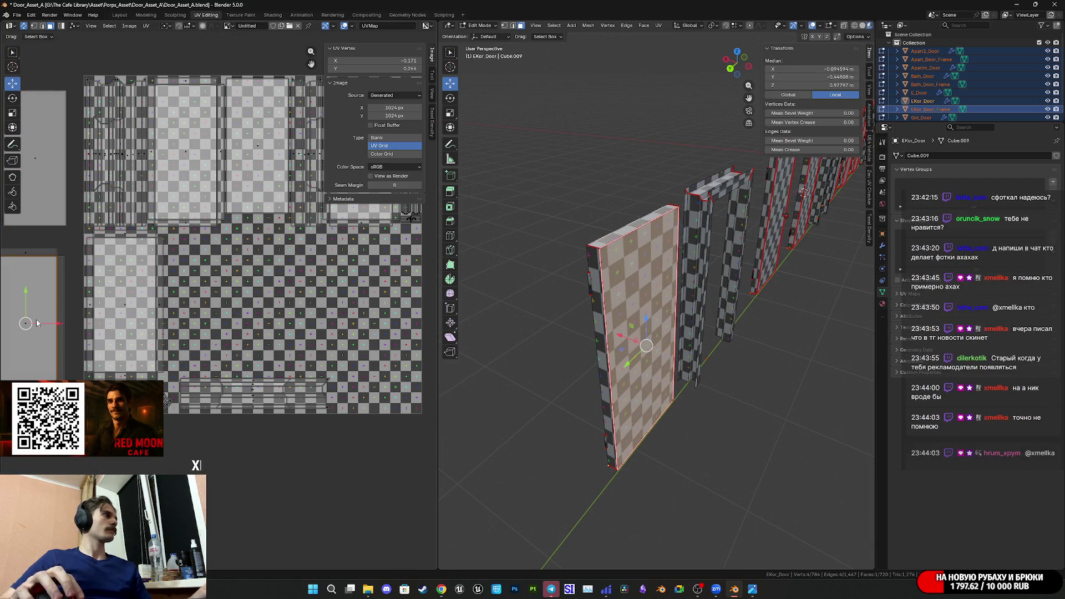
{"action": "left_click_drag", "start_coordinate": [50, 338], "coordinate": [302, 318]}
{"action": "scroll", "coordinate": [225, 329], "scroll_direction": "up", "scroll_amount": 3}
{"action": "scroll", "coordinate": [225, 329], "scroll_direction": "up", "scroll_amount": 3}
{"action": "scroll", "coordinate": [311, 322], "scroll_direction": "down", "scroll_amount": 2}
{"action": "mouse_move", "coordinate": [311, 322]}
{"action": "middle_mouse_down"}
{"action": "mouse_move", "coordinate": [251, 314]}
{"action": "mouse_move", "coordinate": [137, 244]}
{"action": "mouse_move", "coordinate": [227, 224]}
{"action": "mouse_move", "coordinate": [261, 335]}
{"action": "middle_mouse_up"}
{"action": "scroll", "coordinate": [261, 335], "scroll_direction": "down", "scroll_amount": 1}
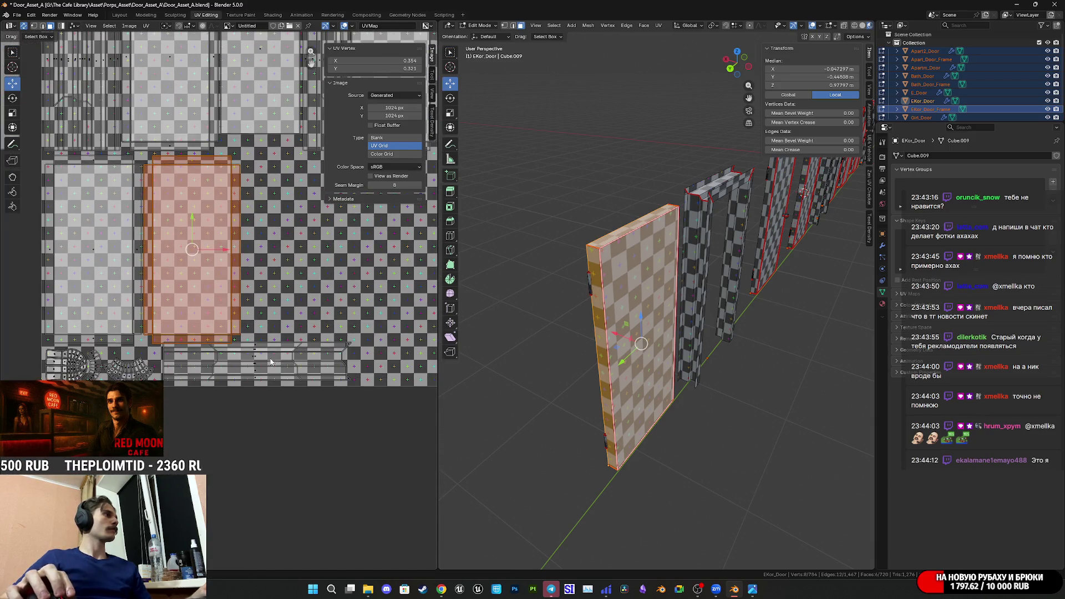
- Box-select the frame's long strip island and nudge it along the bottom of the layout
{"action": "scroll", "coordinate": [294, 350], "scroll_direction": "up", "scroll_amount": 2}
{"action": "left_click_drag", "start_coordinate": [324, 362], "coordinate": [289, 300]}
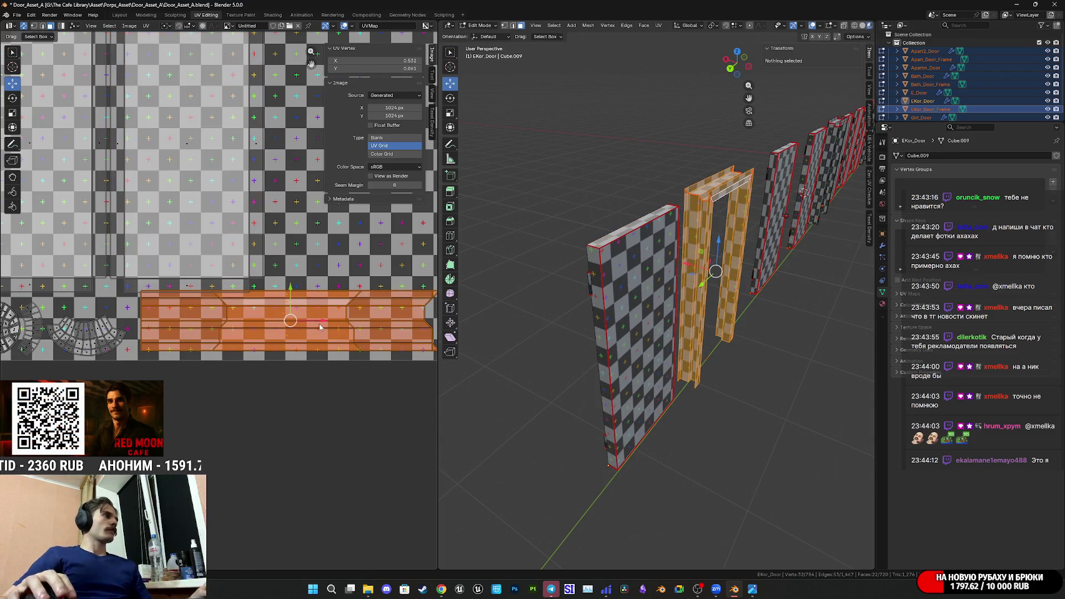
{"action": "key", "text": "g"}
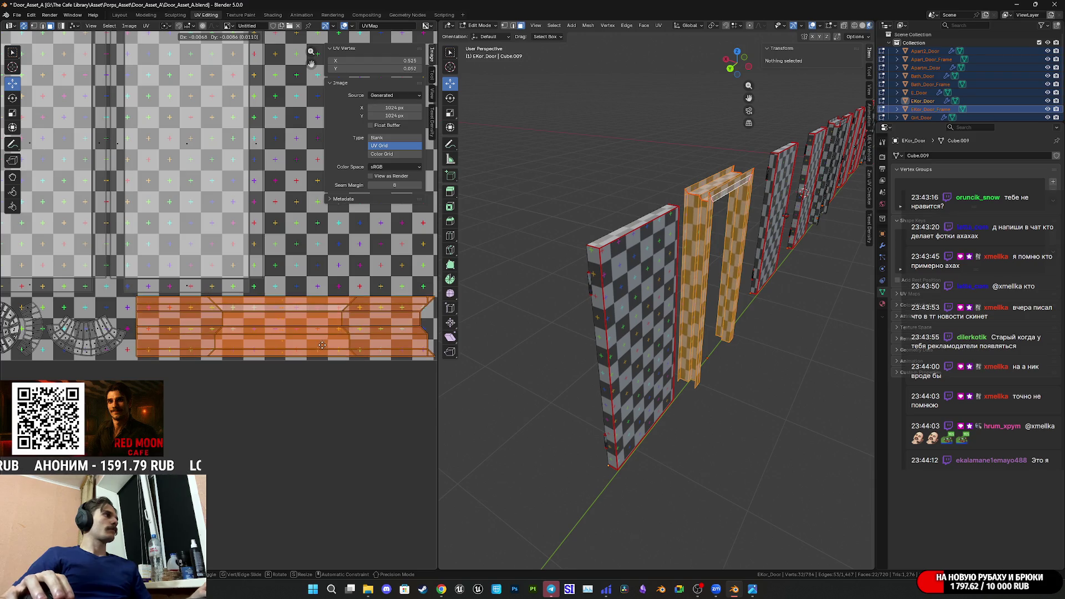
{"action": "left_click", "coordinate": [292, 350]}
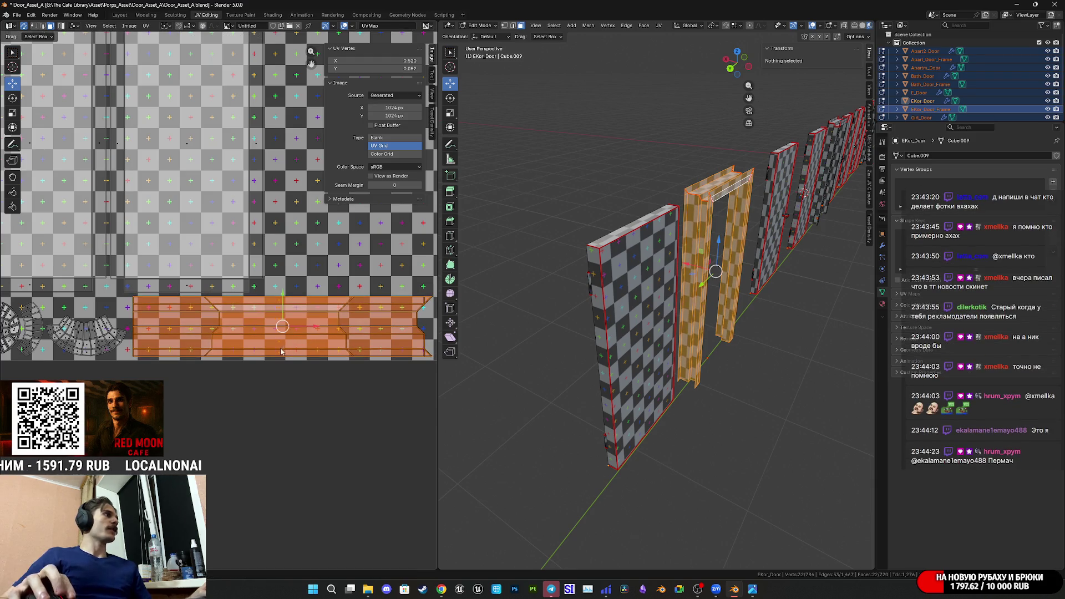
{"action": "middle_click_drag", "start_coordinate": [292, 350], "coordinate": [75, 358]}
{"action": "left_click_drag", "start_coordinate": [107, 337], "coordinate": [109, 336]}
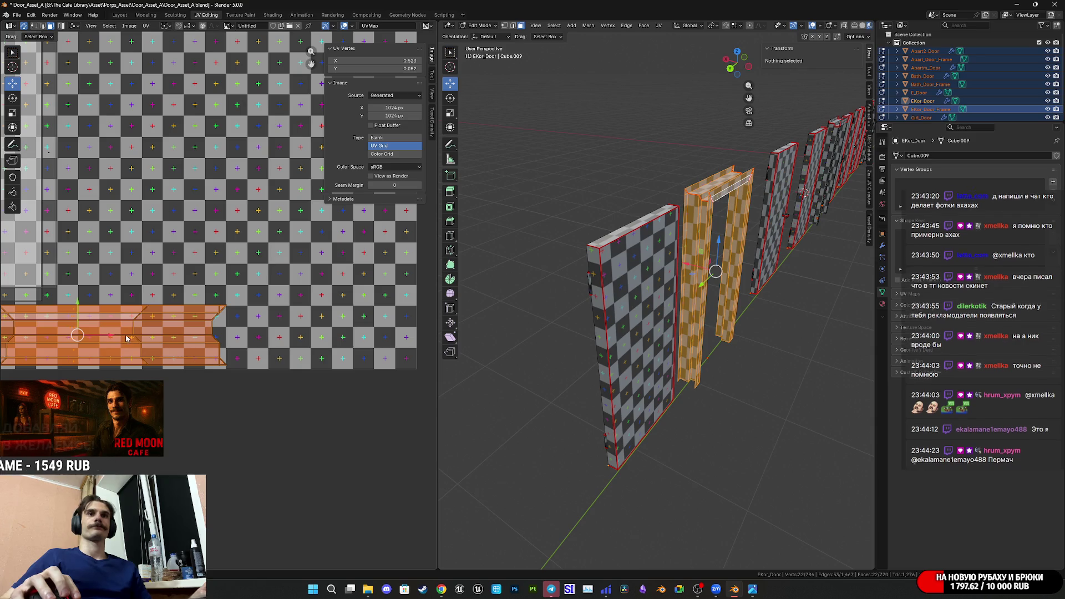
{"action": "scroll", "coordinate": [139, 324], "scroll_direction": "down", "scroll_amount": 5}
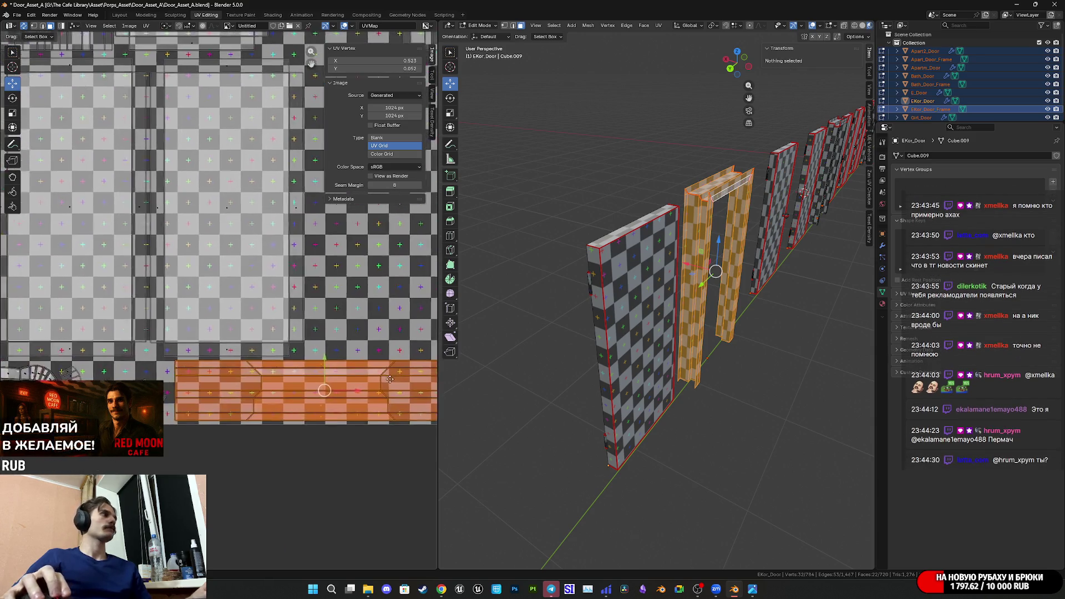
{"action": "mouse_move", "coordinate": [181, 210]}
{"action": "middle_mouse_down"}
{"action": "mouse_move", "coordinate": [267, 337]}
{"action": "mouse_move", "coordinate": [153, 284]}
{"action": "middle_mouse_up"}
{"action": "left_click", "coordinate": [267, 337]}
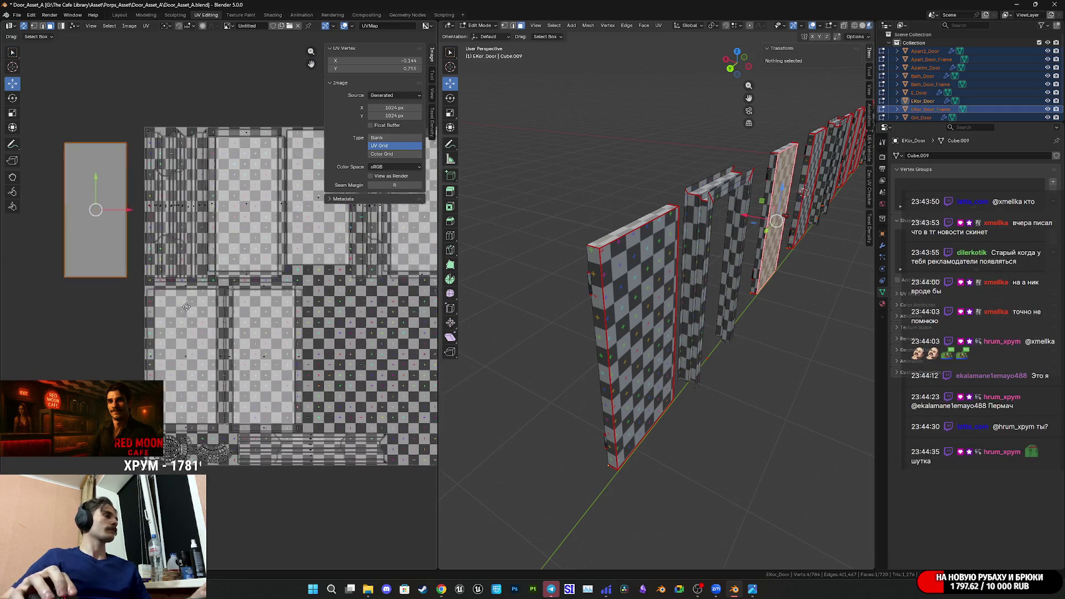
- Move the stray door-face island from outside the bounds into the lower row
{"action": "key", "text": "g"}
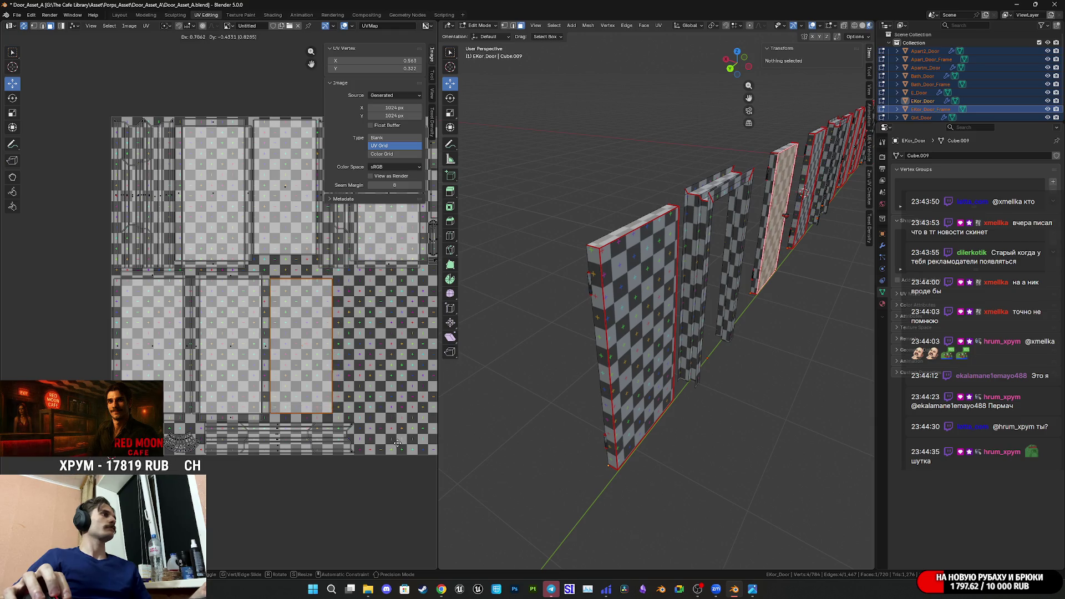
{"action": "left_click", "coordinate": [395, 442]}
{"action": "scroll", "coordinate": [319, 419], "scroll_direction": "up", "scroll_amount": 6}
{"action": "middle_click_drag", "start_coordinate": [319, 420], "coordinate": [242, 401]}
- Fine-tune the door-face island's position with small moves
{"action": "key", "text": "g"}
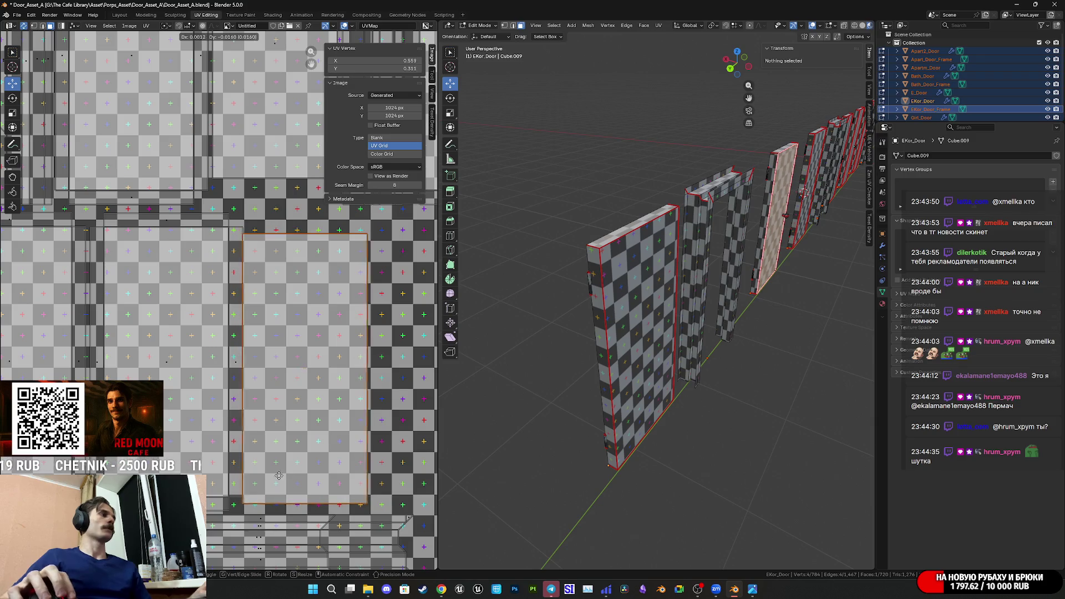
{"action": "left_click", "coordinate": [342, 457]}
{"action": "middle_click_drag", "start_coordinate": [342, 457], "coordinate": [258, 441]}
{"action": "key", "text": "g"}
{"action": "left_click", "coordinate": [286, 390]}
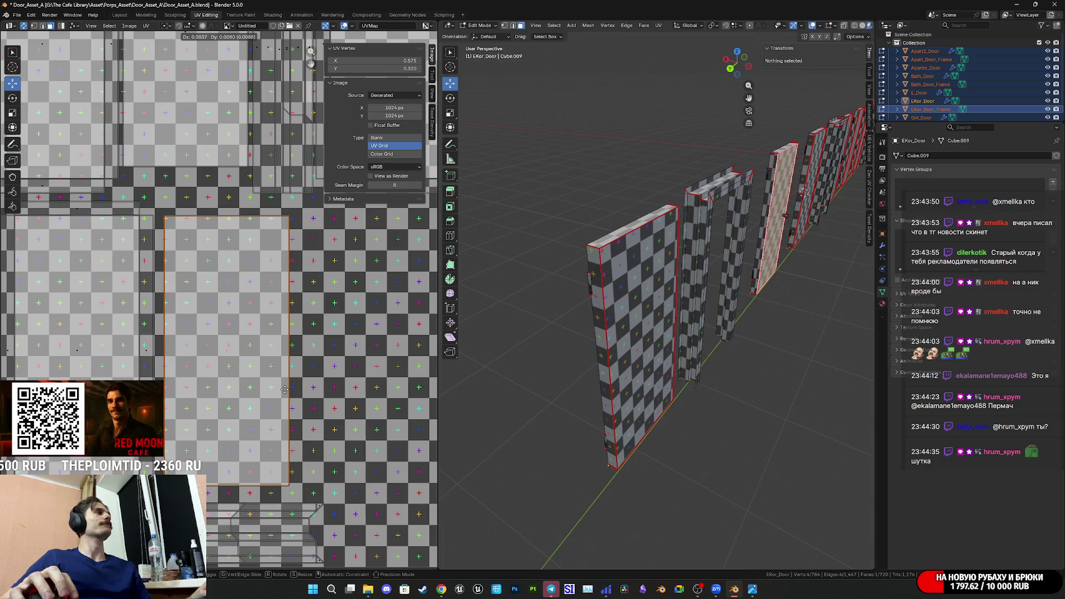
{"action": "mouse_move", "coordinate": [287, 390]}
{"action": "middle_mouse_down"}
{"action": "mouse_move", "coordinate": [211, 364]}
{"action": "mouse_move", "coordinate": [320, 401]}
{"action": "mouse_move", "coordinate": [335, 370]}
{"action": "mouse_move", "coordinate": [49, 348]}
{"action": "mouse_move", "coordinate": [222, 380]}
{"action": "mouse_move", "coordinate": [153, 377]}
{"action": "middle_mouse_up"}
{"action": "scroll", "coordinate": [211, 364], "scroll_direction": "down", "scroll_amount": 2}
{"action": "scroll", "coordinate": [319, 401], "scroll_direction": "up", "scroll_amount": 2}
{"action": "scroll", "coordinate": [50, 349], "scroll_direction": "down", "scroll_amount": 3}
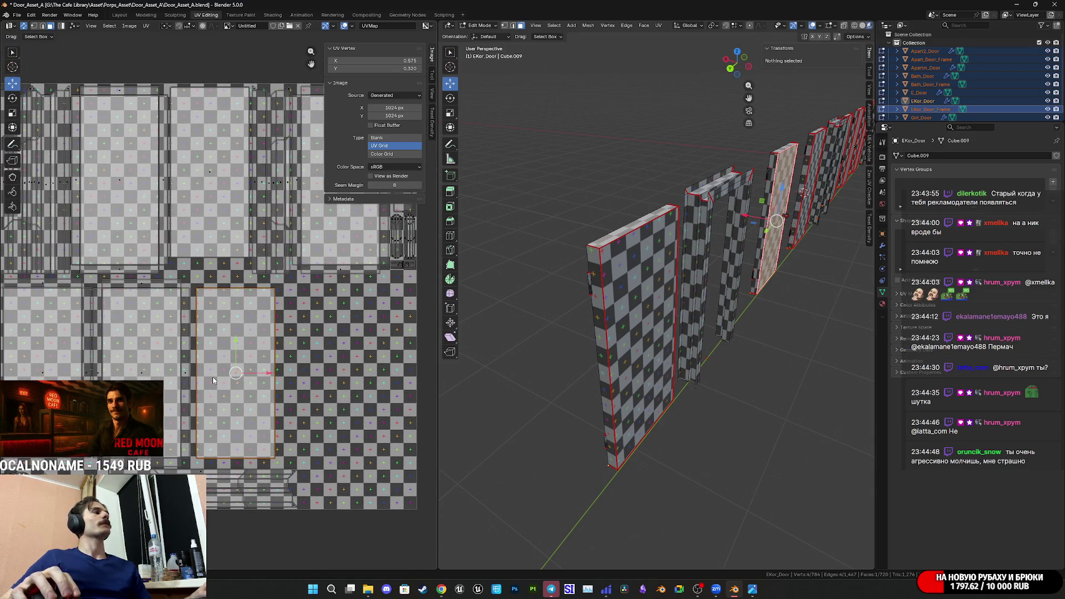
{"action": "scroll", "coordinate": [265, 383], "scroll_direction": "up", "scroll_amount": 2}
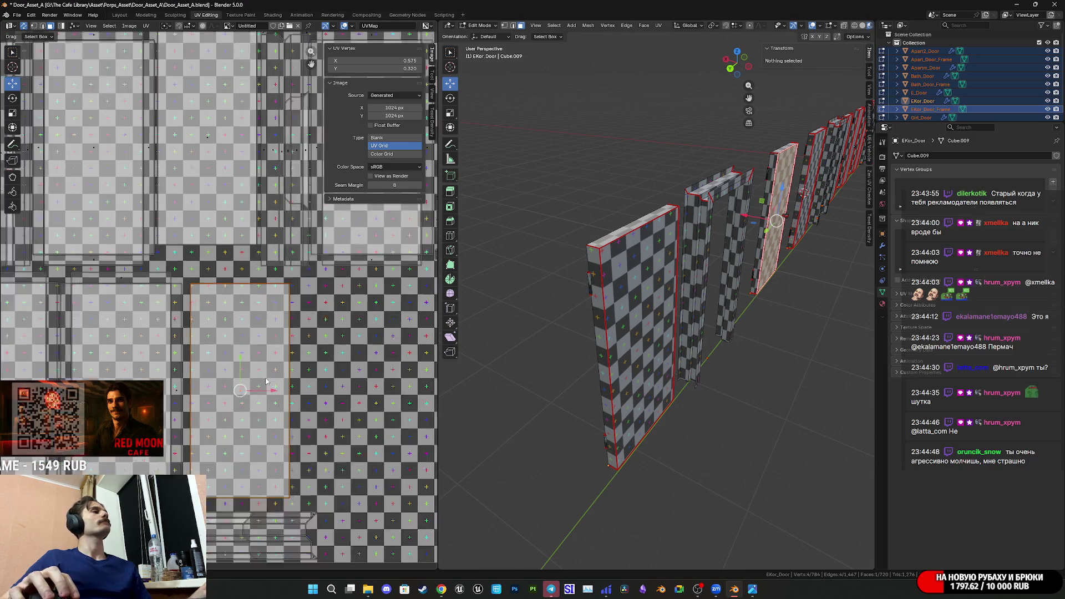
- Make a last small nudge of the door-face island to the left
{"action": "key", "text": "g"}
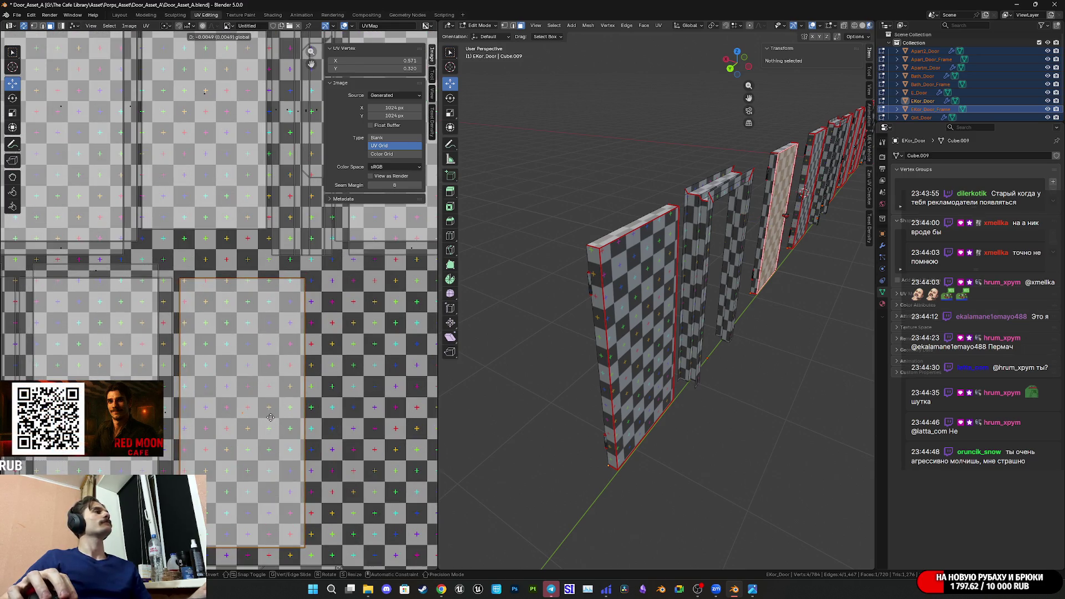
{"action": "left_click", "coordinate": [273, 420]}
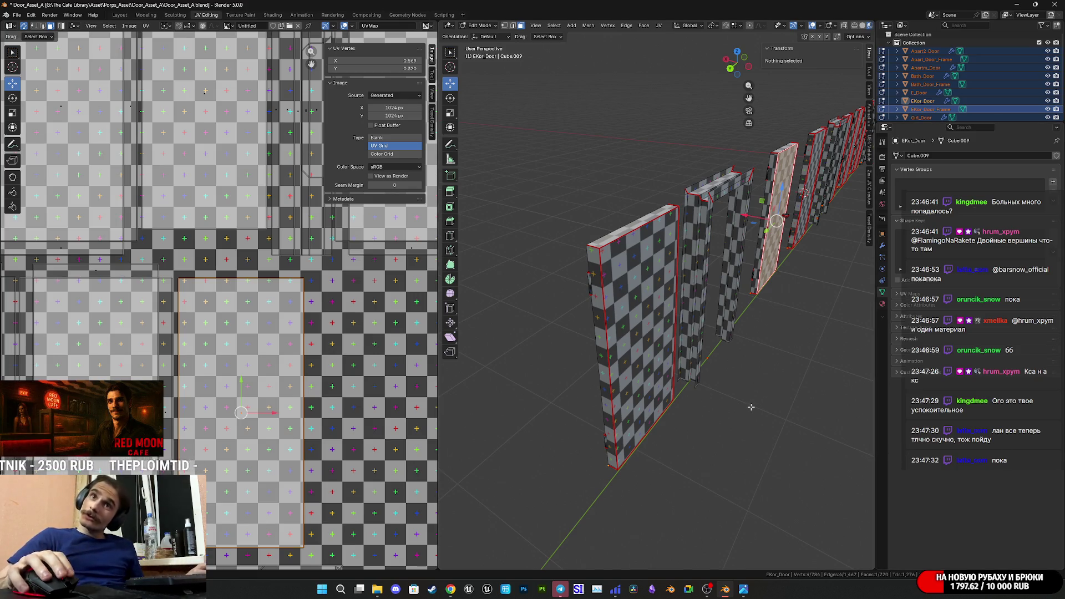
{"action": "scroll", "coordinate": [746, 389], "scroll_direction": "down", "scroll_amount": 2}
- Save Door_Asset_A.blend and orbit the view along the door lineup
{"action": "key", "text": "ctrl+s"}
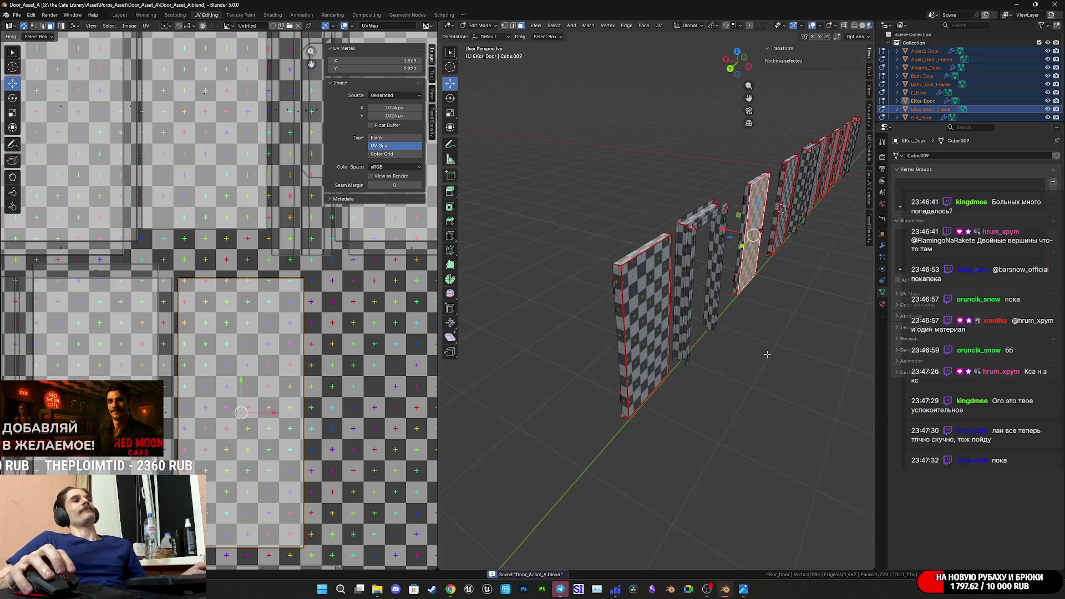
{"action": "scroll", "coordinate": [768, 354], "scroll_direction": "up", "scroll_amount": 5}
{"action": "middle_click_drag", "start_coordinate": [721, 377], "coordinate": [689, 384]}
{"action": "scroll", "coordinate": [694, 386], "scroll_direction": "down", "scroll_amount": 5}
{"action": "scroll", "coordinate": [704, 391], "scroll_direction": "up", "scroll_amount": 4}
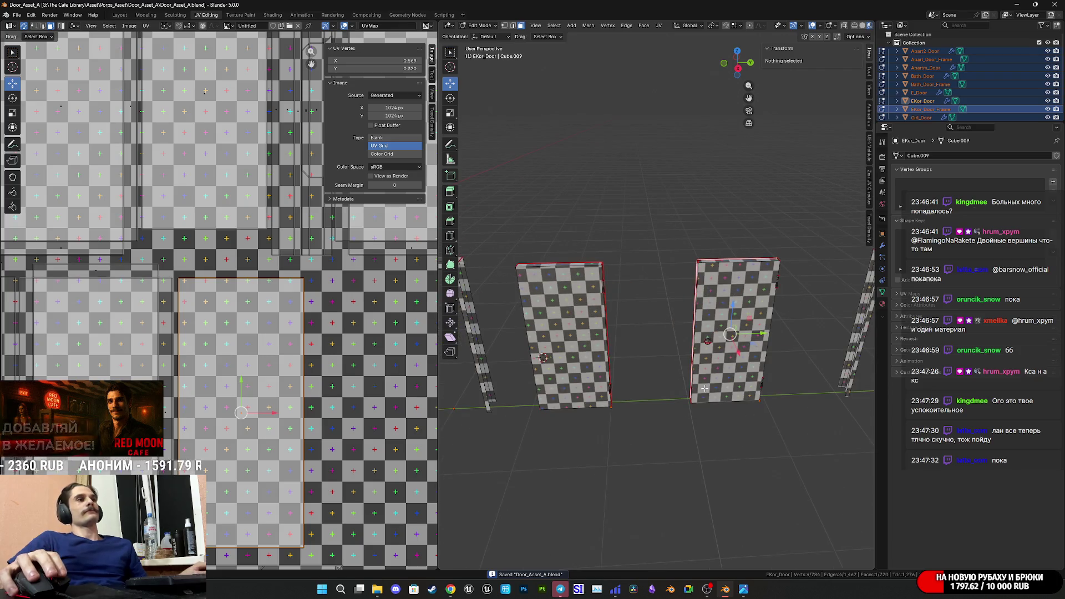
{"action": "scroll", "coordinate": [703, 387], "scroll_direction": "down", "scroll_amount": 4, "text": "ctrl"}
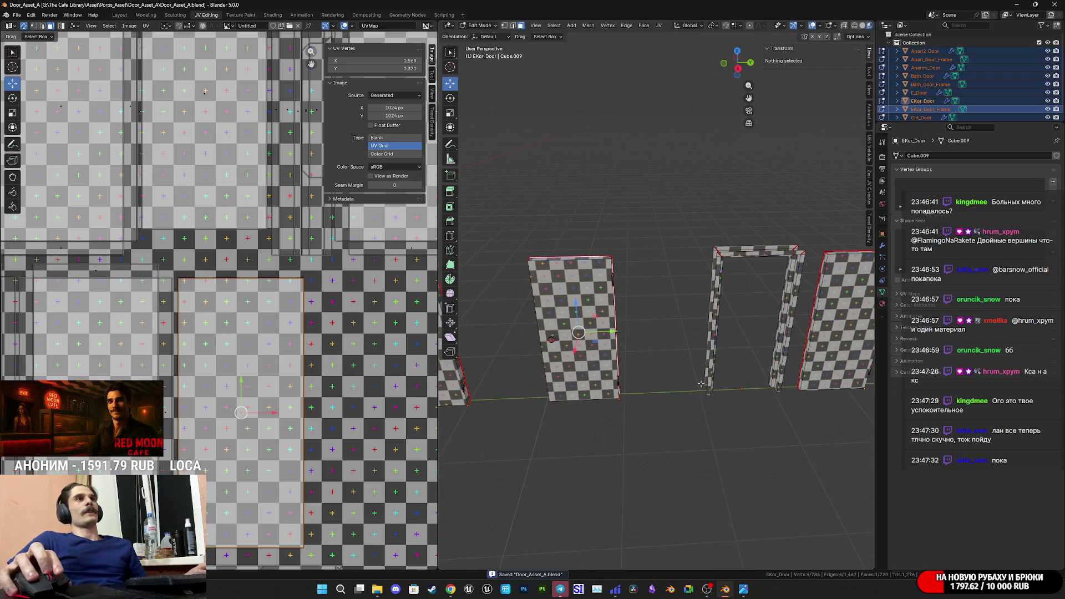
- Re-enter Edit Mode with all objects selected and pick an Apart2_Door face
{"action": "key", "text": "Tab"}
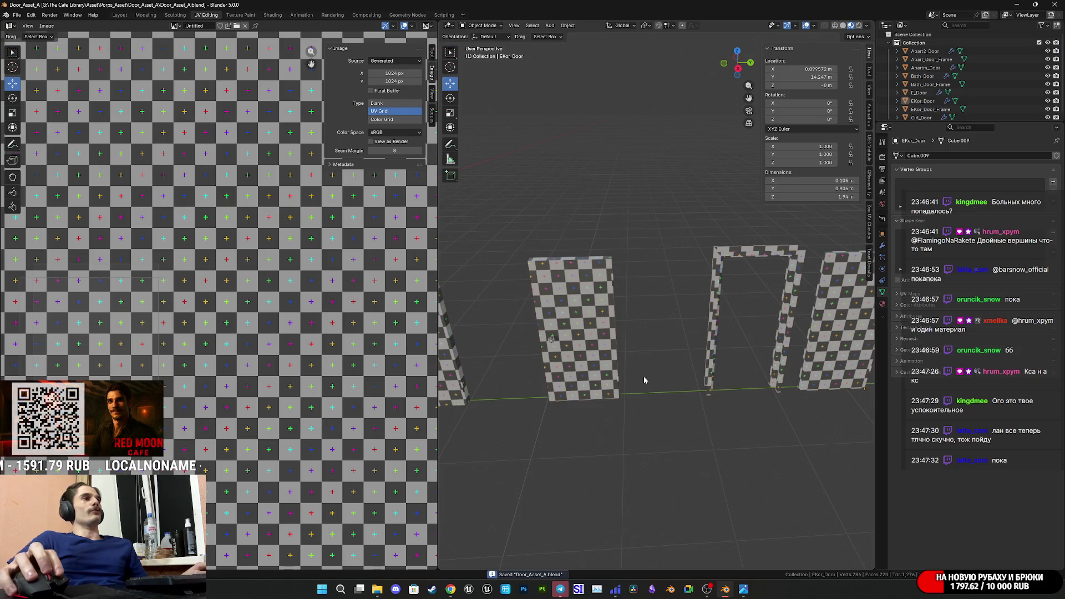
{"action": "scroll", "coordinate": [632, 371], "scroll_direction": "down", "scroll_amount": 1}
{"action": "key", "text": "a"}
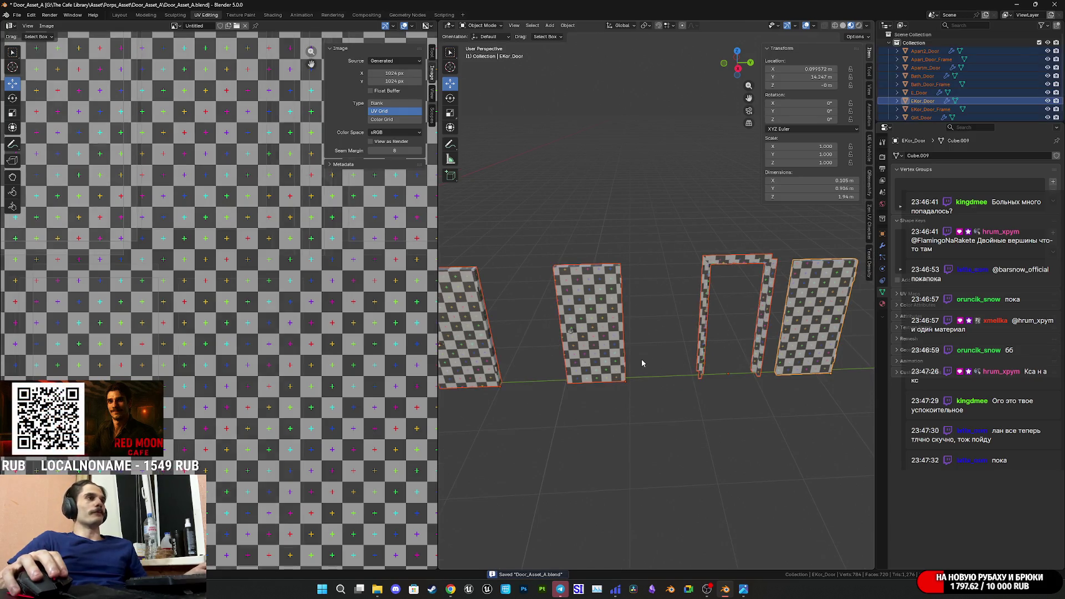
{"action": "key", "text": "Tab"}
{"action": "mouse_move", "coordinate": [578, 347]}
{"action": "middle_mouse_down"}
{"action": "mouse_move", "coordinate": [610, 321]}
{"action": "mouse_move", "coordinate": [669, 364]}
{"action": "middle_mouse_up"}
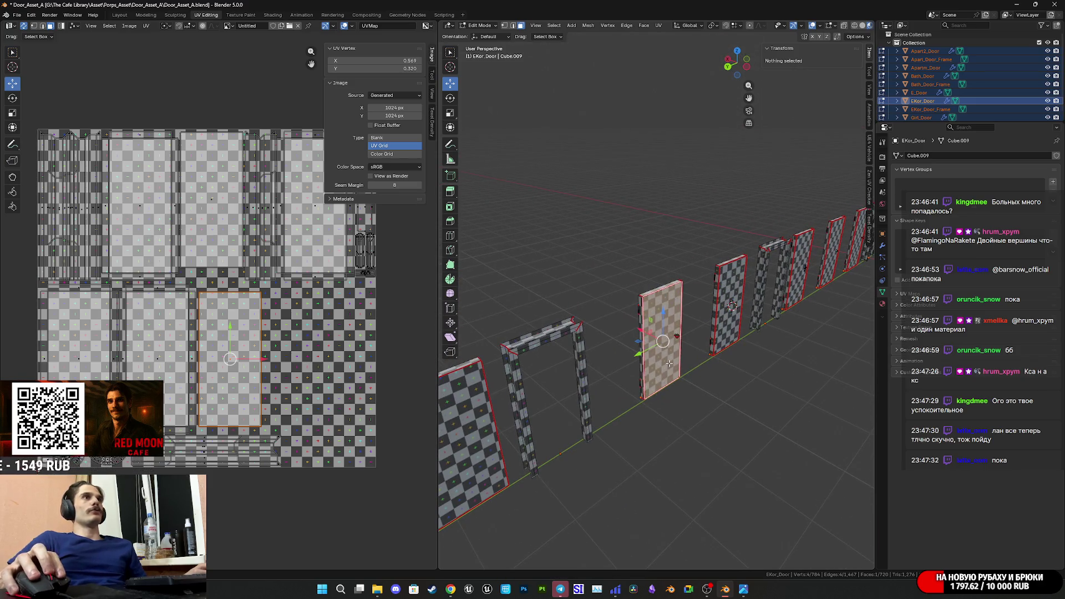
{"action": "left_click", "coordinate": [669, 364]}
{"action": "middle_click_drag", "start_coordinate": [669, 363], "coordinate": [724, 362]}
- Check the UV islands of faces on Apart2_Door and the middle door
{"action": "left_click", "coordinate": [682, 342]}
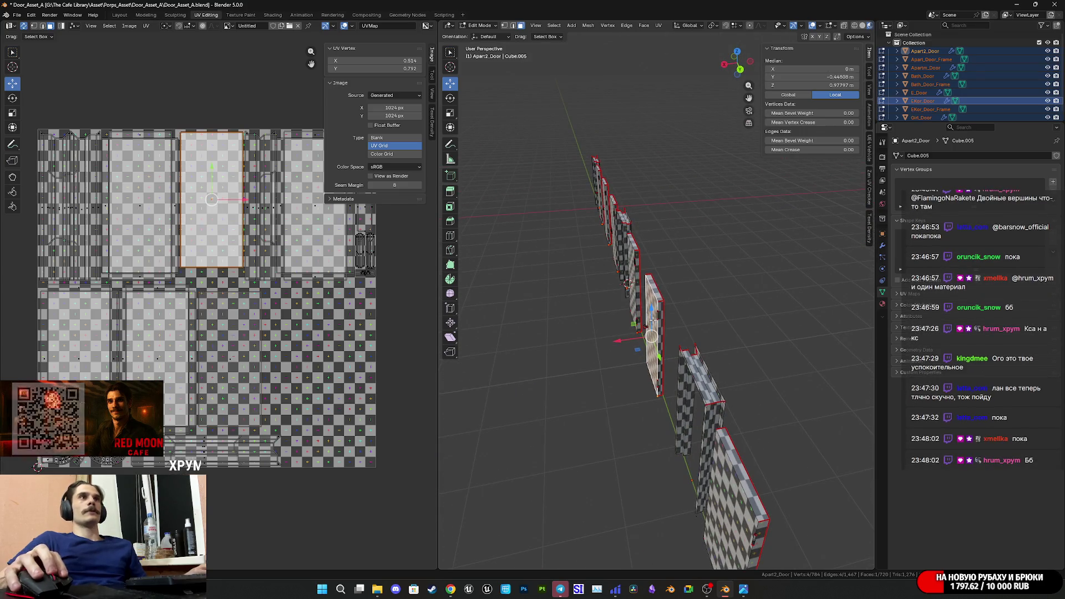
{"action": "left_click", "coordinate": [650, 327]}
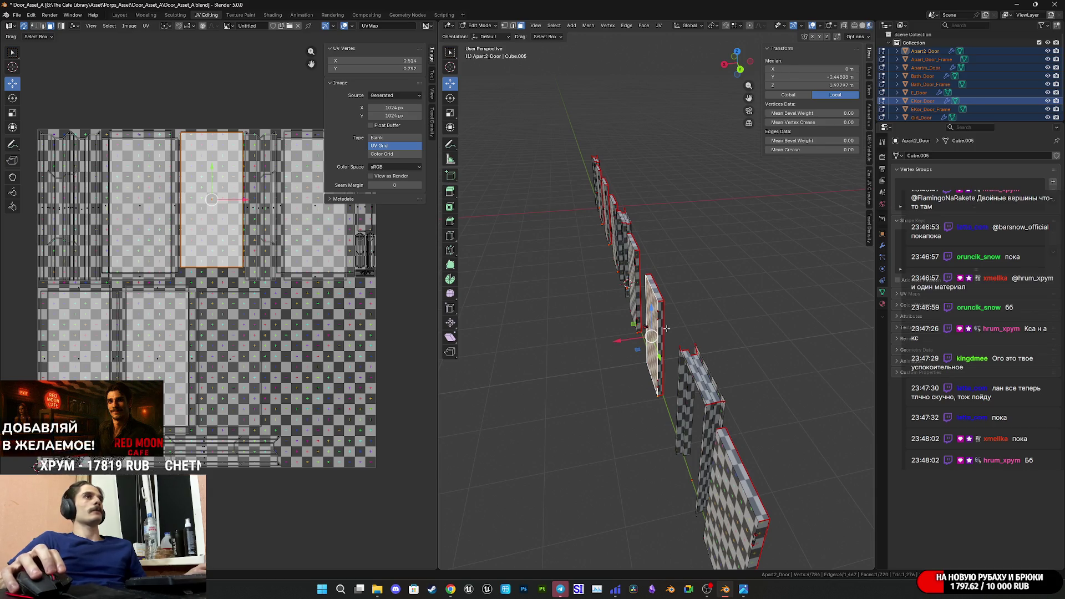
{"action": "left_click", "coordinate": [701, 396]}
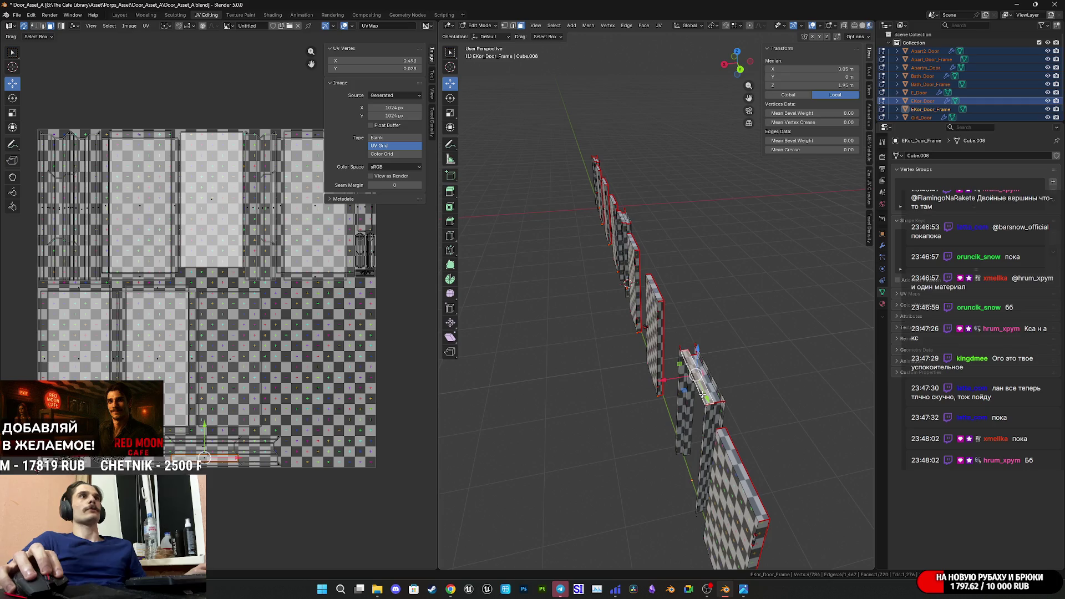
{"action": "mouse_move", "coordinate": [702, 388]}
{"action": "middle_mouse_down"}
{"action": "mouse_move", "coordinate": [699, 333]}
{"action": "mouse_move", "coordinate": [571, 347]}
{"action": "mouse_move", "coordinate": [578, 332]}
{"action": "middle_mouse_up"}
{"action": "key", "text": "ctrl+z"}
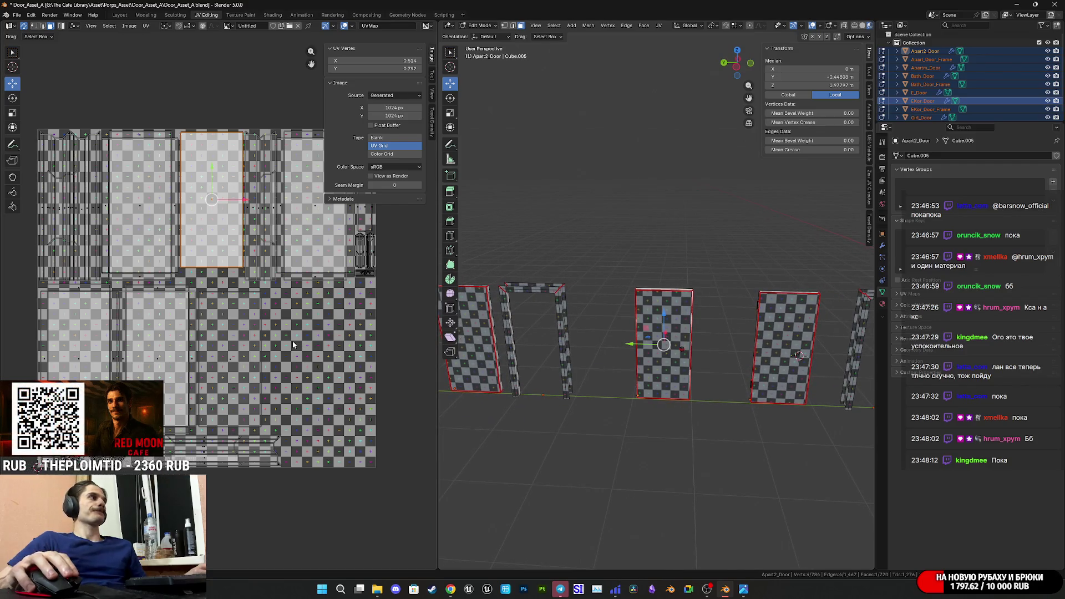
{"action": "left_click", "coordinate": [677, 347]}
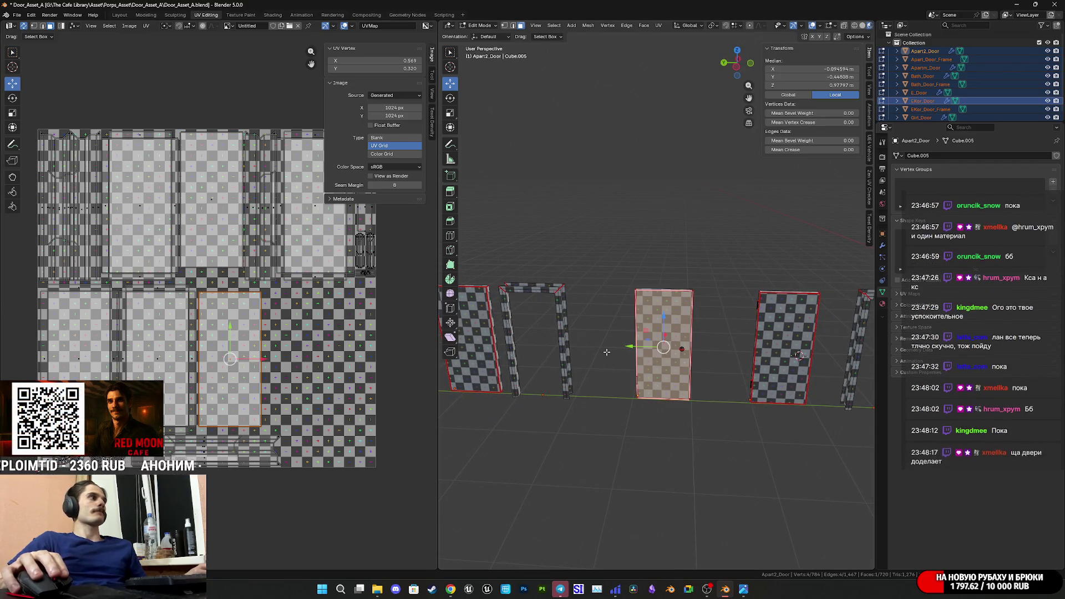
- Save the file again and switch to the Twitch dashboard in Chrome
{"action": "key", "text": "ctrl+s"}
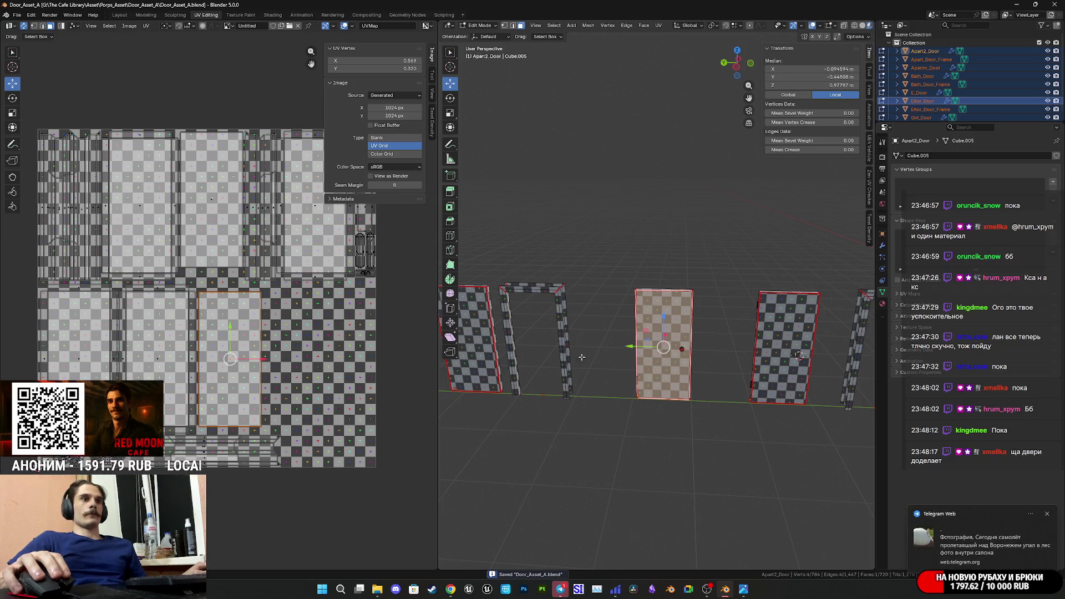
{"action": "mouse_move", "coordinate": [450, 589]}
{"action": "left_click", "coordinate": [460, 547]}
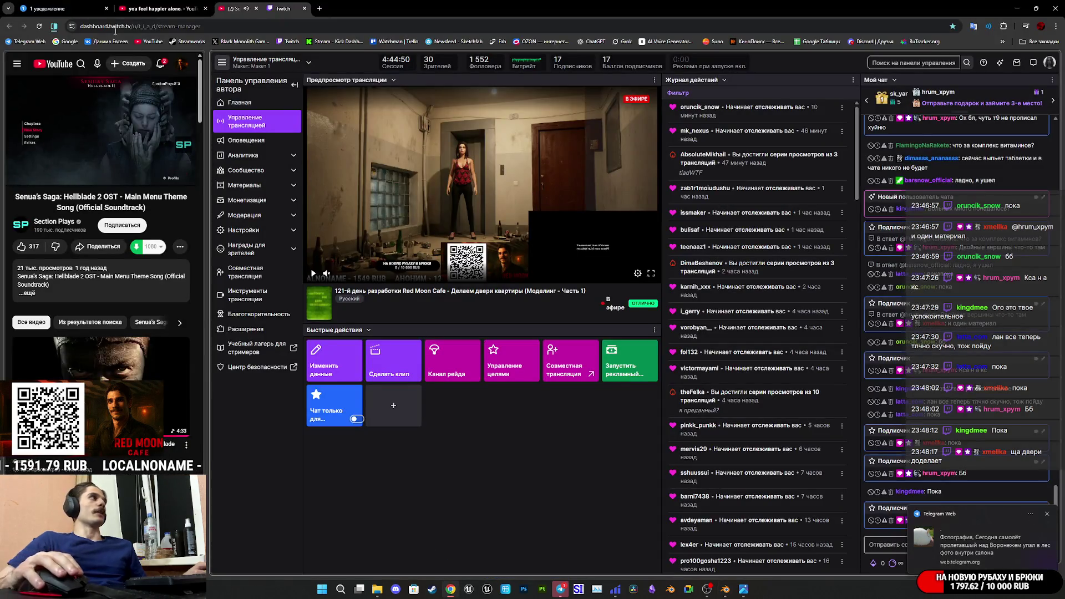
- Open the Telegram chat, heart the last photo, then view and close the airplane cabin photo
{"action": "left_click", "coordinate": [979, 541]}
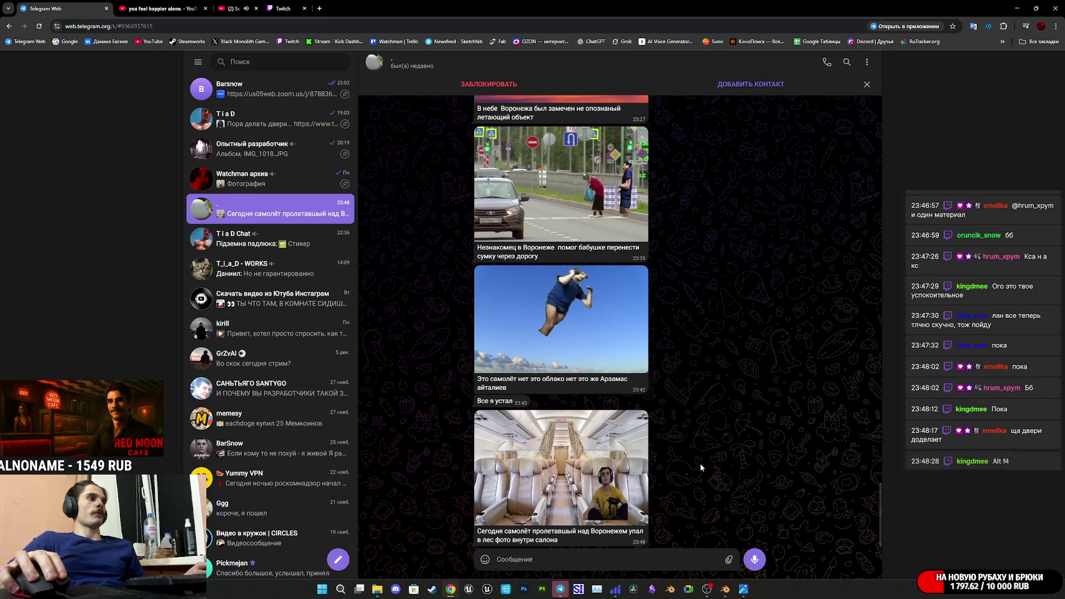
{"action": "double_click", "coordinate": [596, 471]}
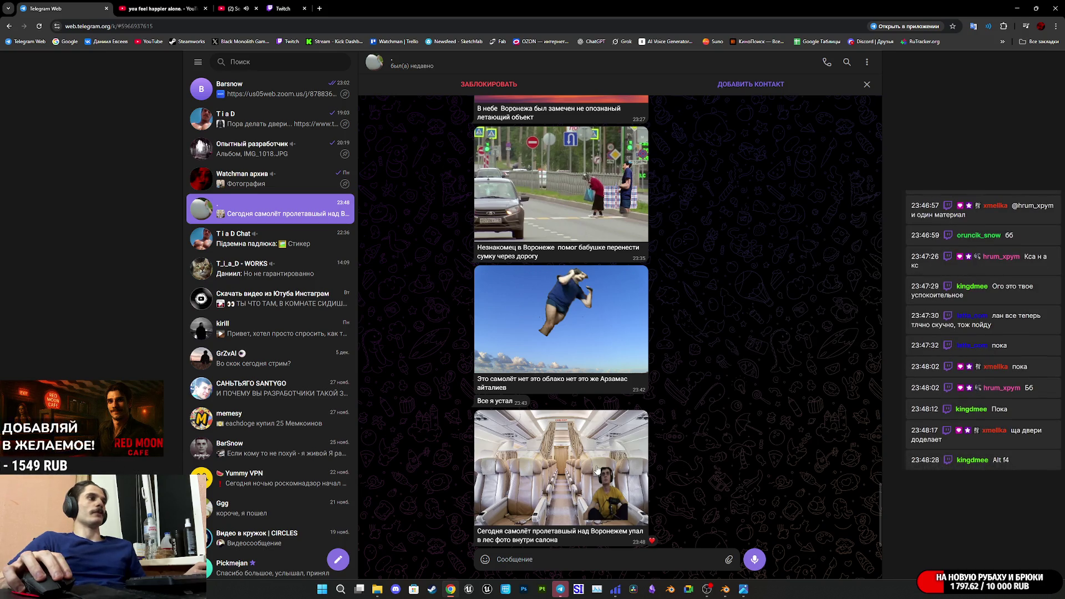
{"action": "left_click", "coordinate": [596, 471]}
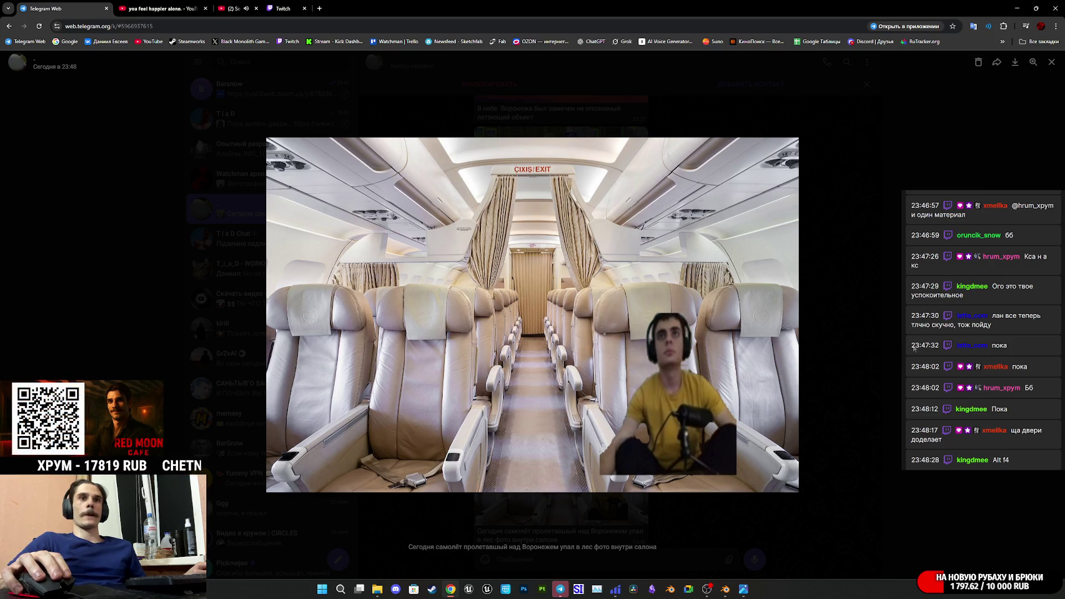
{"action": "left_click", "coordinate": [914, 348]}
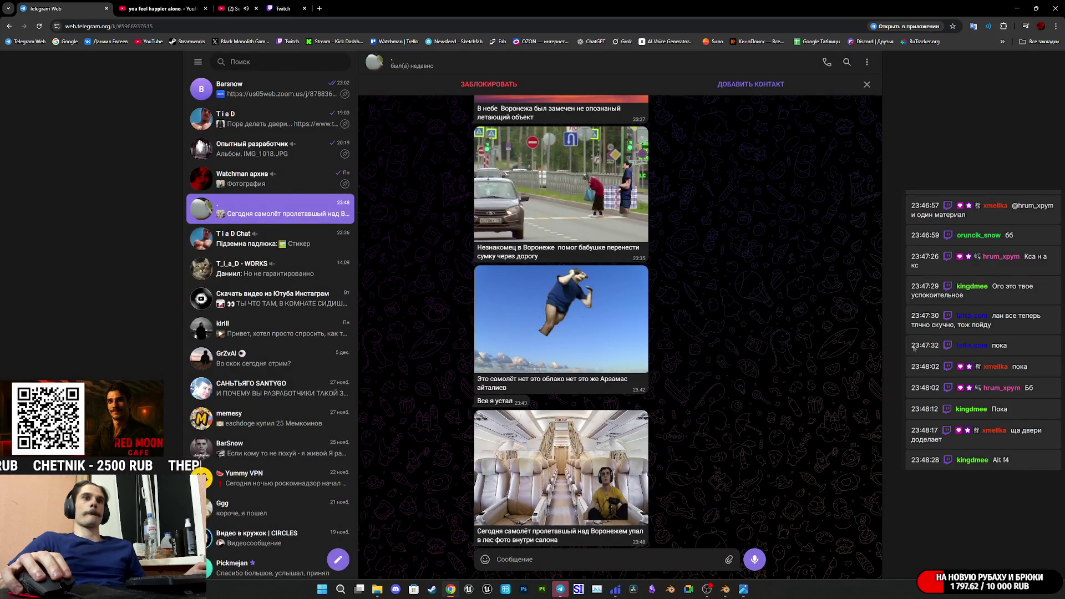
- Switch to the Twitch stream manager, then bring up the IMG_0986.JPG door photo
{"action": "left_click", "coordinate": [282, 8]}
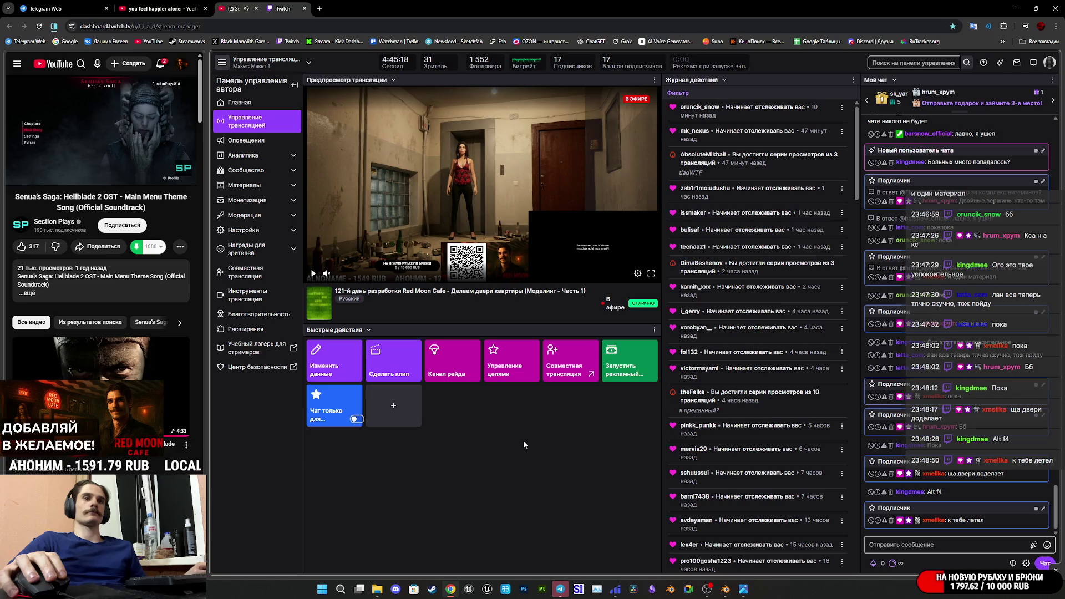
{"action": "mouse_move", "coordinate": [743, 590]}
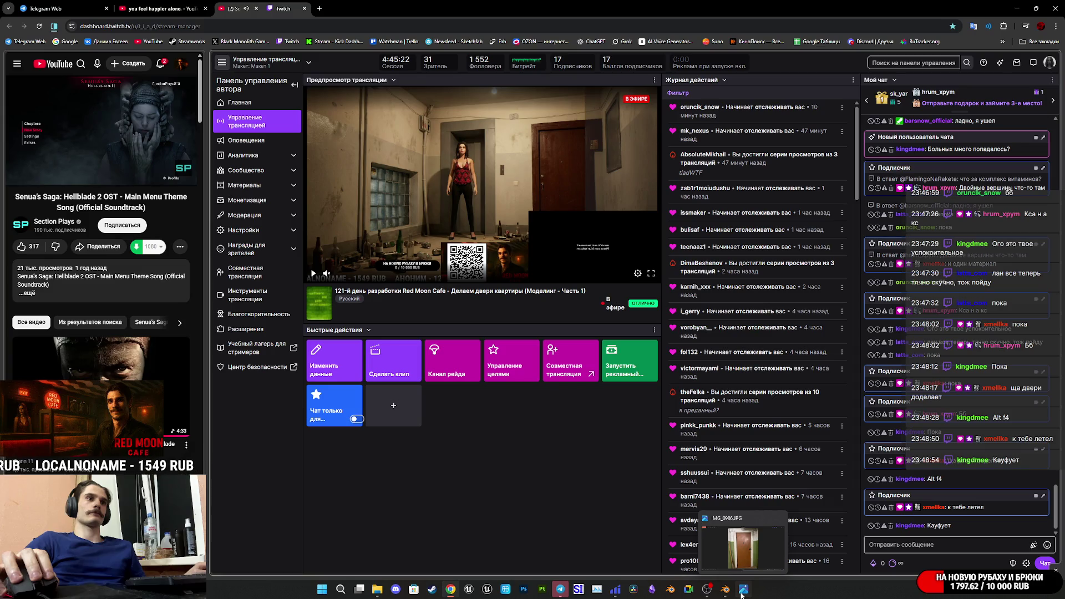
{"action": "left_click", "coordinate": [741, 591]}
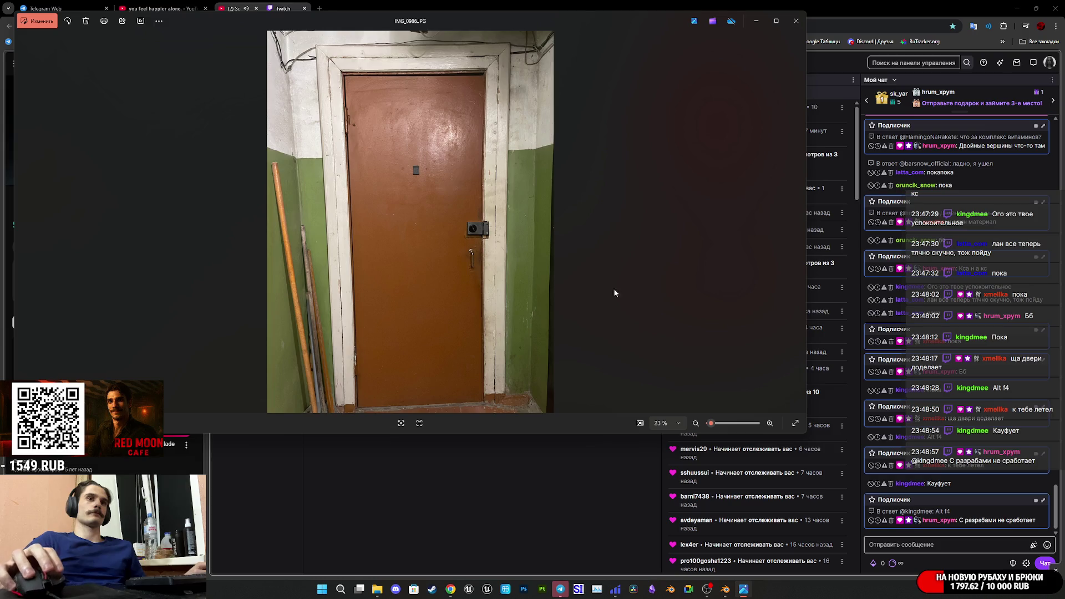
- Flip between IMG_0986.JPG and the neighbouring dark wooden door photo to compare them
{"action": "key", "text": "Right"}
{"action": "key", "text": "Left"}
{"action": "key", "text": "Right"}
{"action": "key", "text": "Left"}
{"action": "key", "text": "Right"}
{"action": "key", "text": "Left"}
{"action": "key", "text": "Right"}
{"action": "key", "text": "Left"}
{"action": "key", "text": "Right"}
{"action": "key", "text": "Left"}
{"action": "key", "text": "Right"}
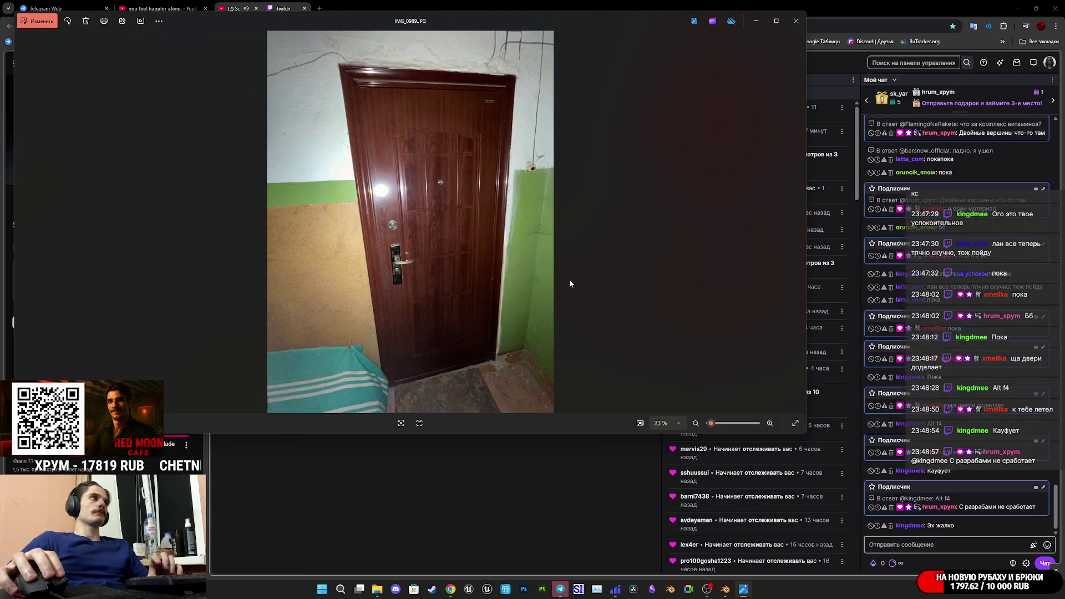
{"action": "key", "text": "Left"}
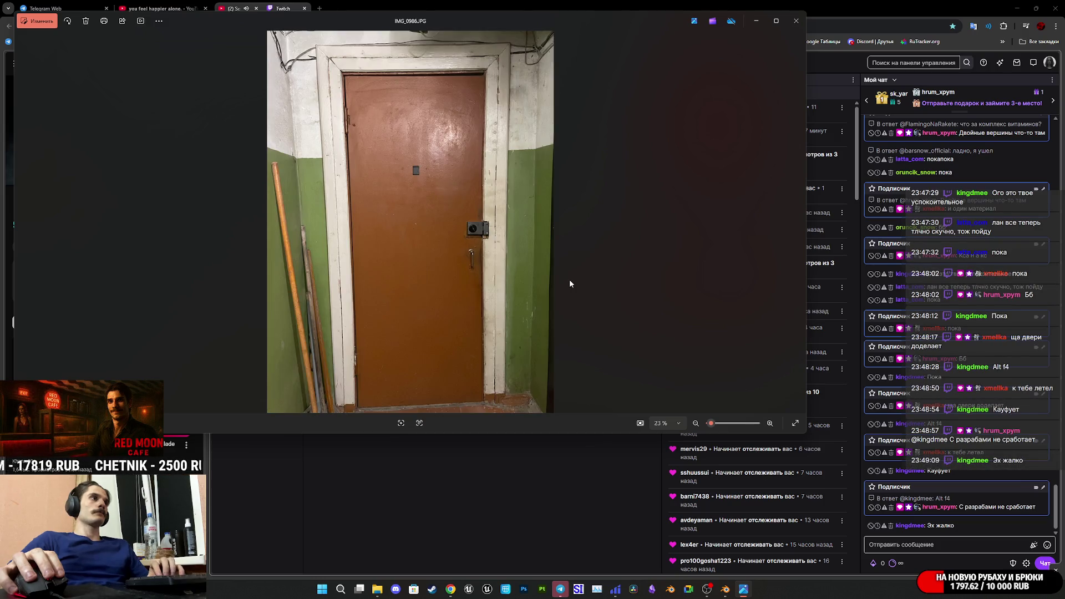
- Return to the Blender door scene from the taskbar
{"action": "mouse_move", "coordinate": [451, 593]}
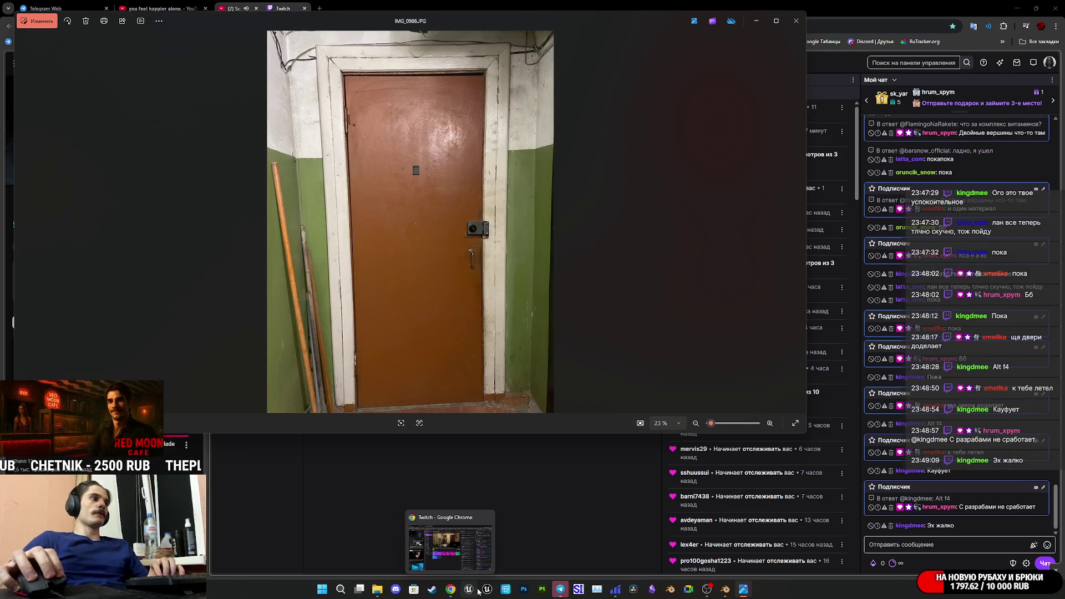
{"action": "mouse_move", "coordinate": [613, 594]}
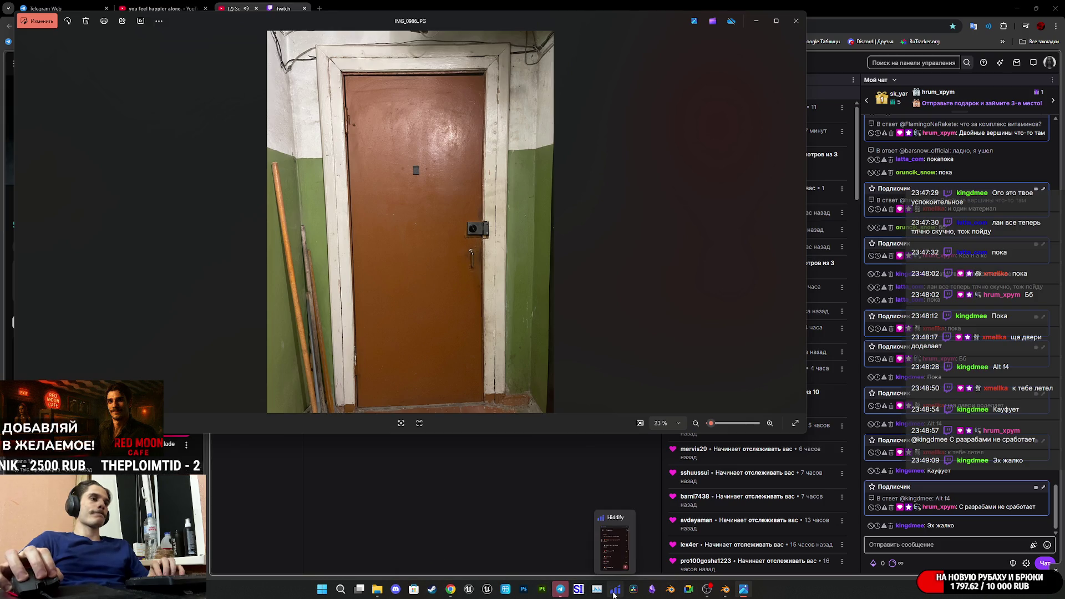
{"action": "mouse_move", "coordinate": [563, 594]}
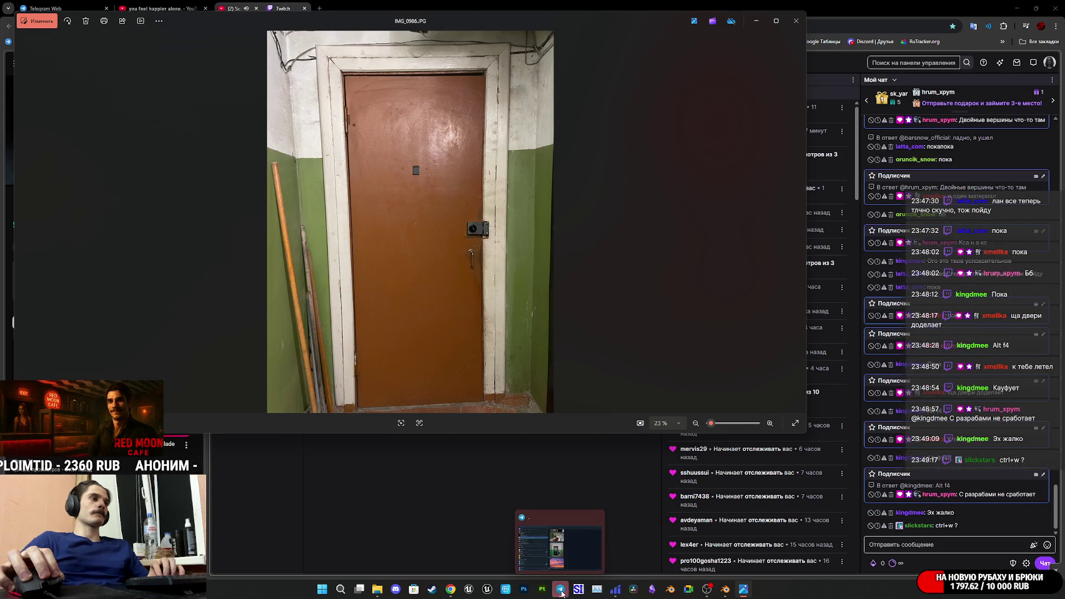
{"action": "left_click", "coordinate": [724, 589]}
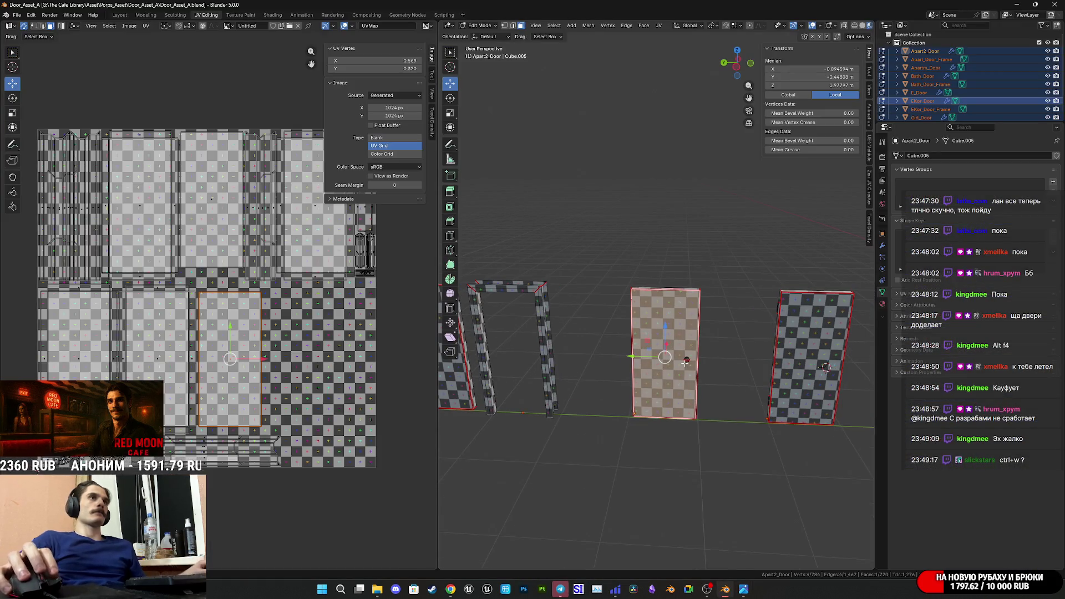
- Select the EKor_Door object in Object Mode and select its linked faces in Edit Mode
{"action": "key", "text": "Tab"}
{"action": "scroll", "coordinate": [688, 364], "scroll_direction": "down", "scroll_amount": 4}
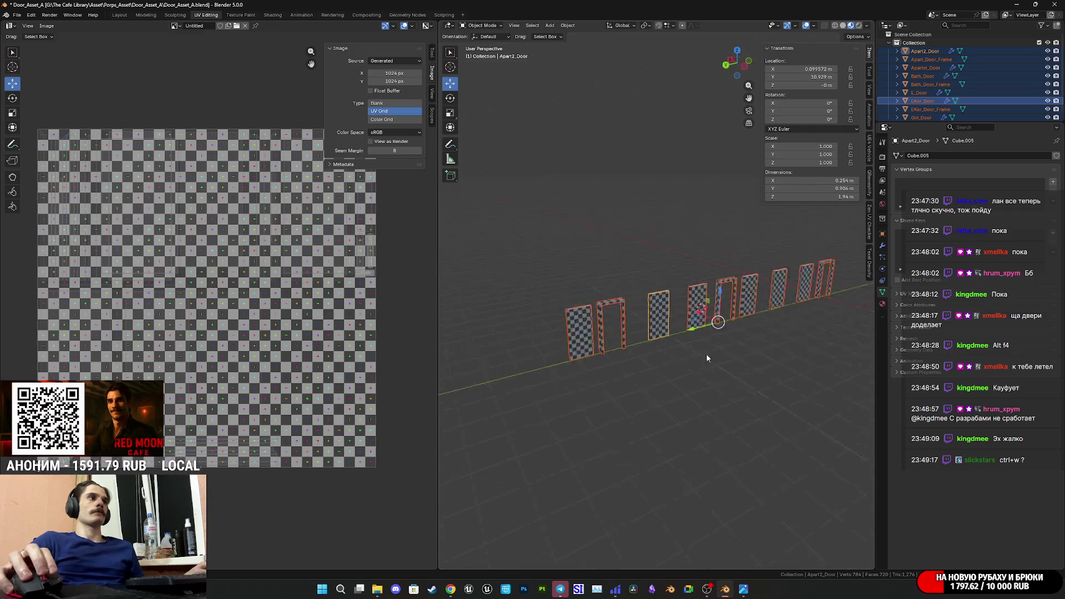
{"action": "middle_click_drag", "start_coordinate": [706, 354], "coordinate": [580, 340], "text": "shift"}
{"action": "left_click", "coordinate": [741, 333]}
{"action": "middle_click_drag", "start_coordinate": [740, 333], "coordinate": [666, 333], "text": "shift"}
{"action": "scroll", "coordinate": [665, 332], "scroll_direction": "up", "scroll_amount": 5}
{"action": "left_click", "coordinate": [579, 318]}
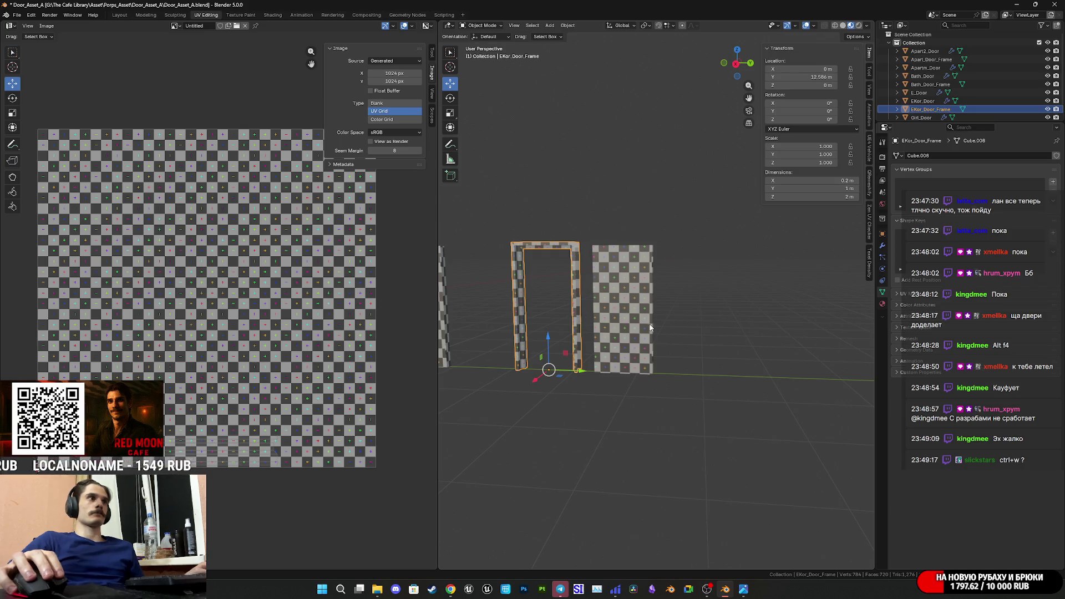
{"action": "scroll", "coordinate": [650, 328], "scroll_direction": "up", "scroll_amount": 1}
{"action": "left_click", "coordinate": [626, 314]}
{"action": "key", "text": "Tab"}
{"action": "key", "text": "l"}
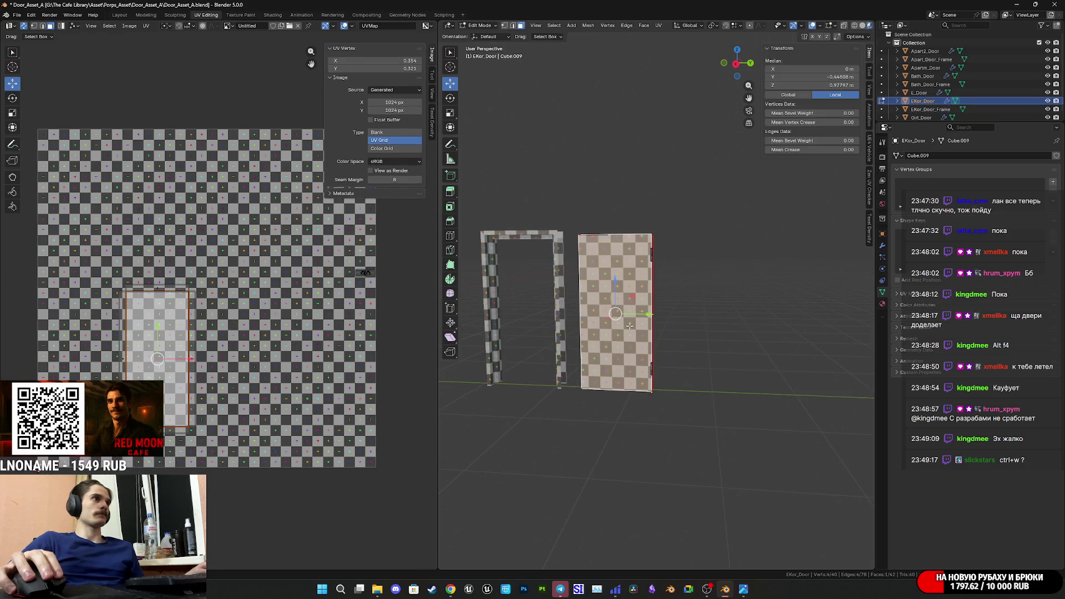
- Edit all door objects together and select the front door's linked UV island
{"action": "mouse_move", "coordinate": [625, 318]}
{"action": "middle_mouse_down"}
{"action": "mouse_move", "coordinate": [563, 343]}
{"action": "mouse_move", "coordinate": [638, 338]}
{"action": "middle_mouse_up"}
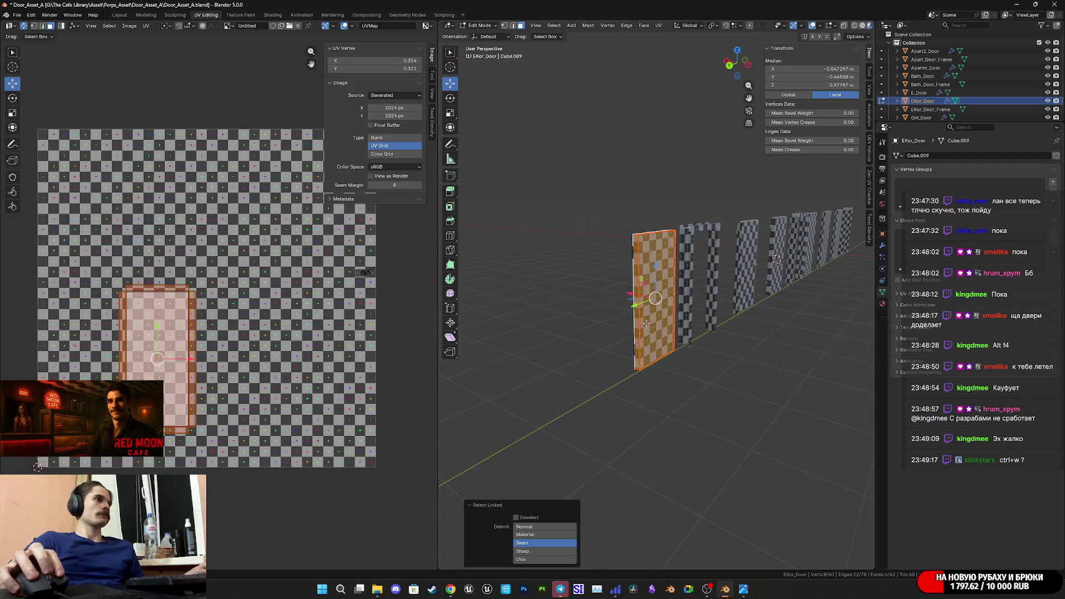
{"action": "key", "text": "Tab"}
{"action": "key", "text": "a"}
{"action": "key", "text": "Tab"}
{"action": "key", "text": "alt+a"}
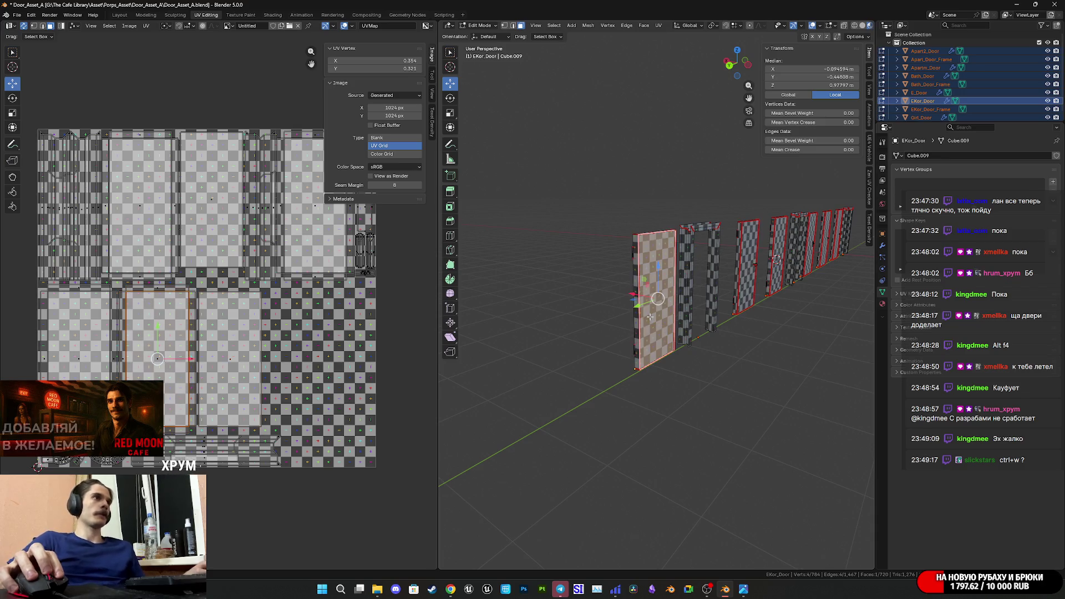
{"action": "key", "text": "l"}
{"action": "middle_click_drag", "start_coordinate": [656, 312], "coordinate": [723, 325]}
{"action": "key", "text": "l"}
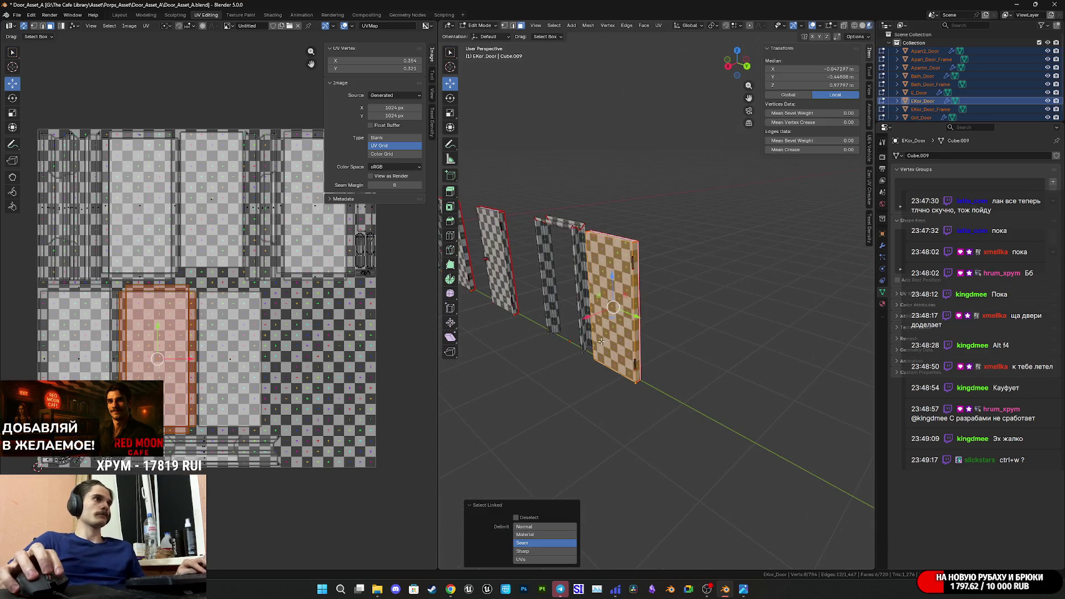
- Undo a trial island move and select another door's linked faces and UV island
{"action": "left_click_drag", "start_coordinate": [179, 364], "coordinate": [334, 361]}
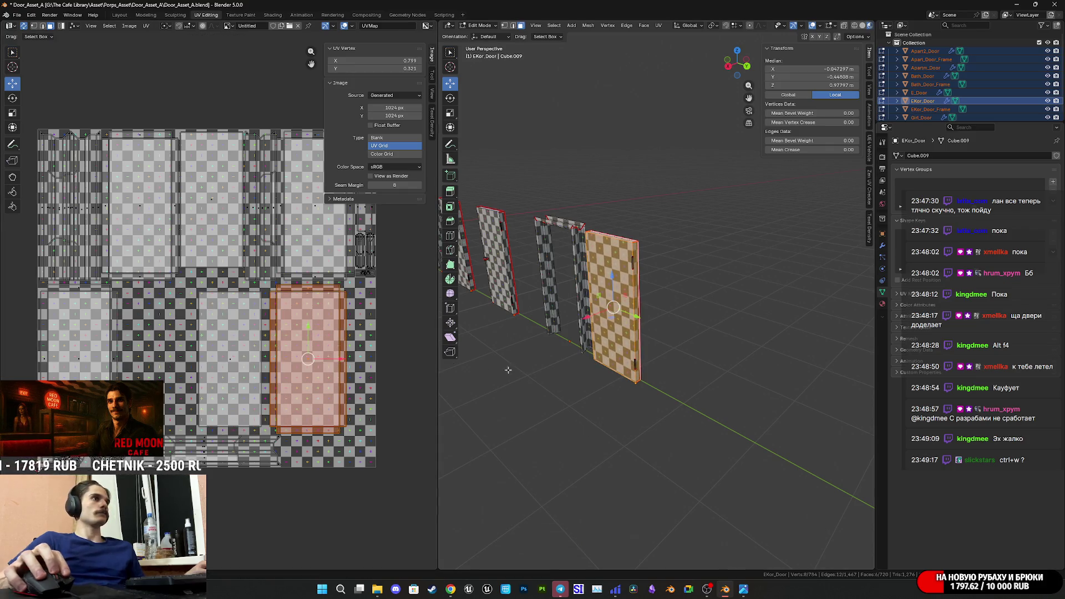
{"action": "key", "text": "ctrl+z"}
{"action": "middle_click_drag", "start_coordinate": [541, 369], "coordinate": [719, 339], "text": "shift"}
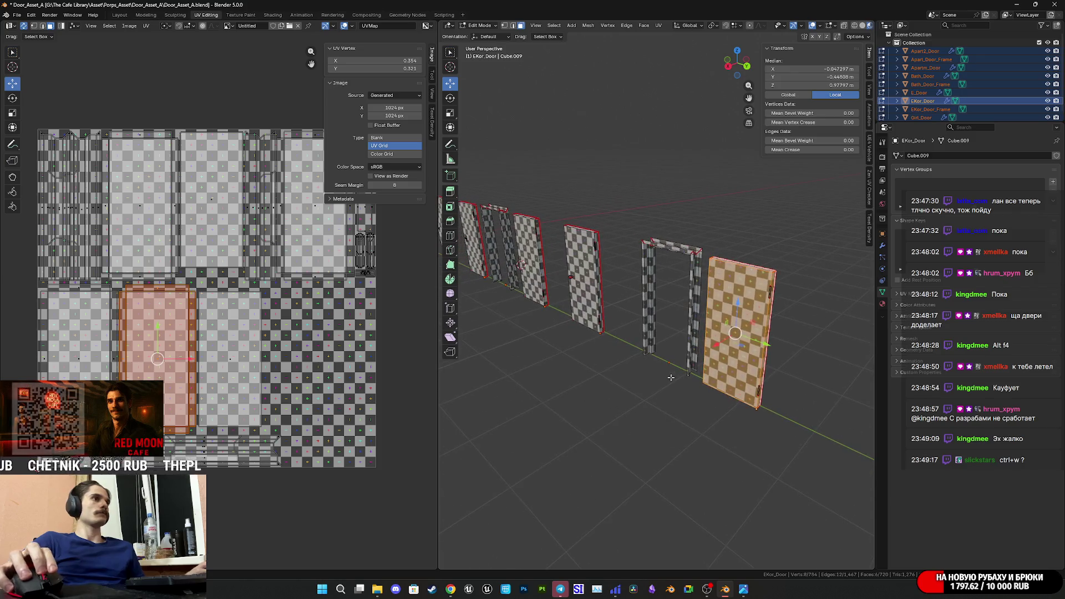
{"action": "left_click", "coordinate": [236, 358]}
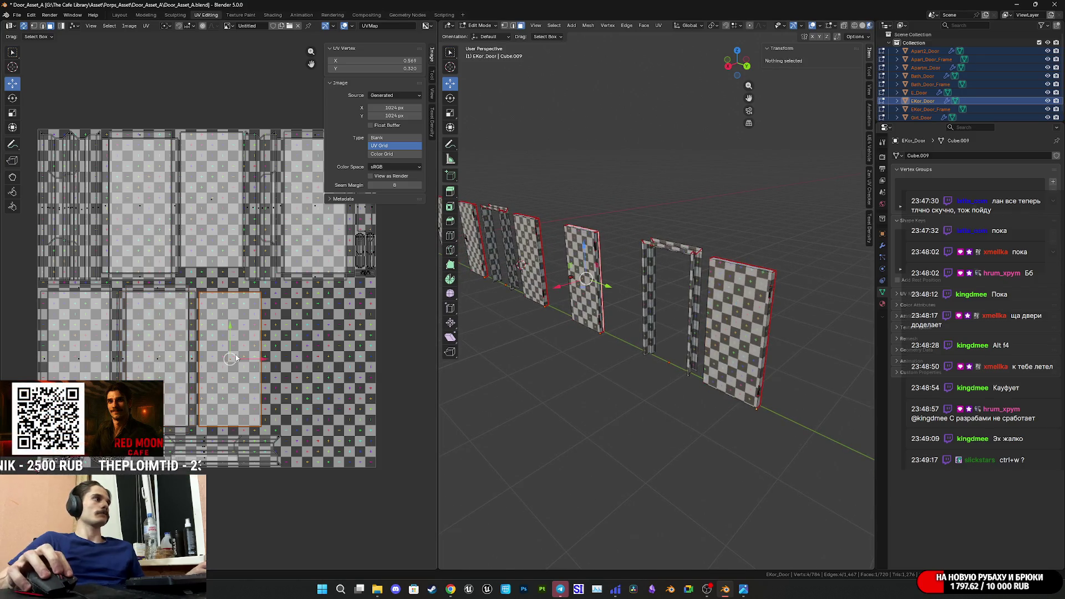
{"action": "mouse_move", "coordinate": [703, 347]}
{"action": "middle_mouse_down"}
{"action": "mouse_move", "coordinate": [609, 364]}
{"action": "mouse_move", "coordinate": [735, 354]}
{"action": "middle_mouse_up"}
{"action": "left_click", "coordinate": [616, 365]}
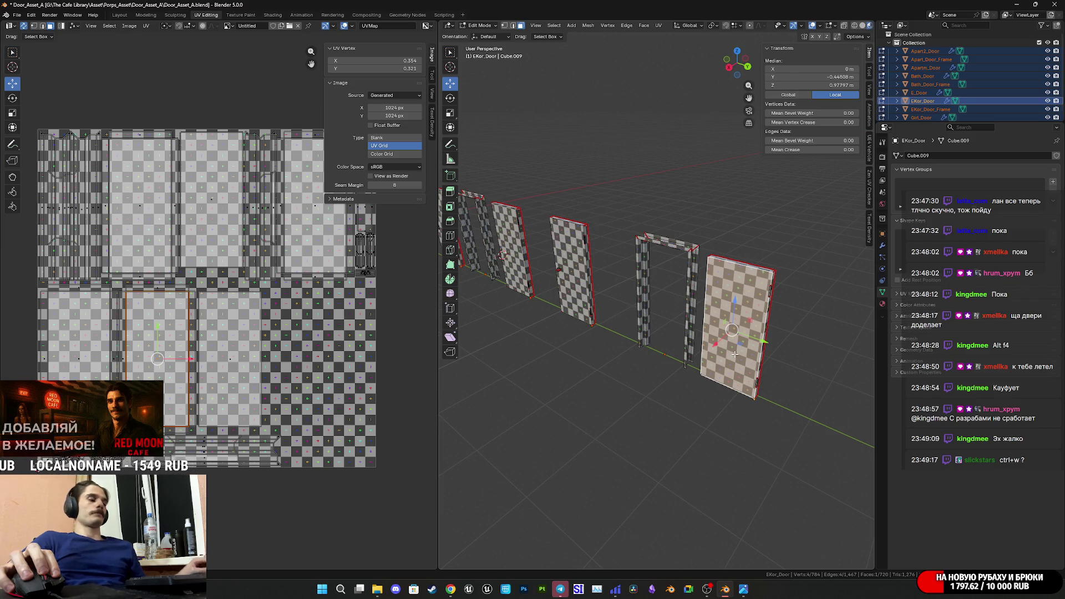
{"action": "key", "text": "l"}
{"action": "middle_click_drag", "start_coordinate": [737, 357], "coordinate": [559, 359]}
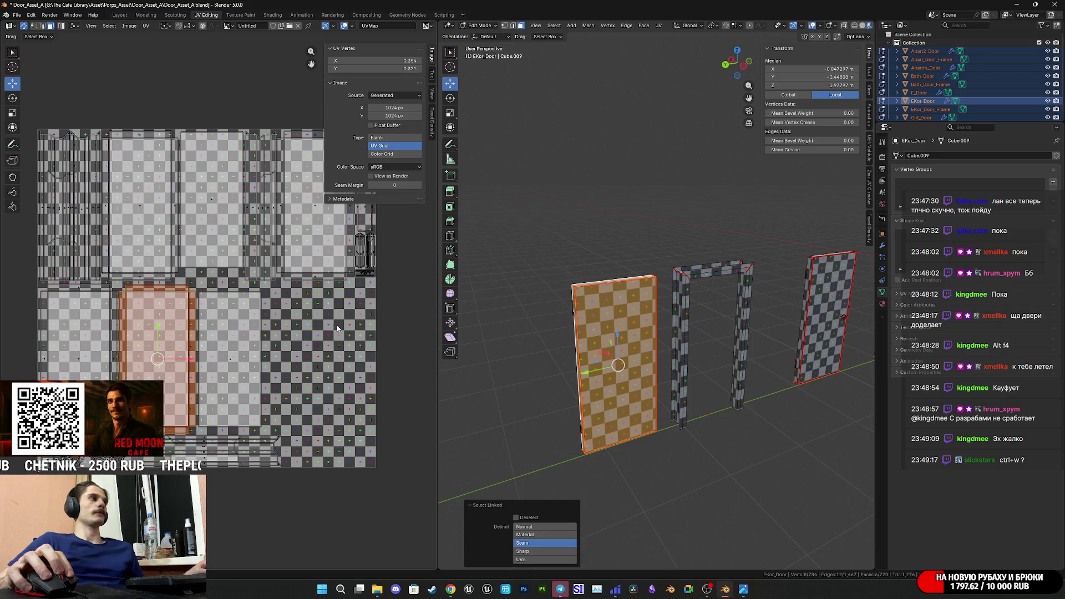
- Save the door asset file and pan the UV layout into position
{"action": "scroll", "coordinate": [336, 328], "scroll_direction": "up", "scroll_amount": 3}
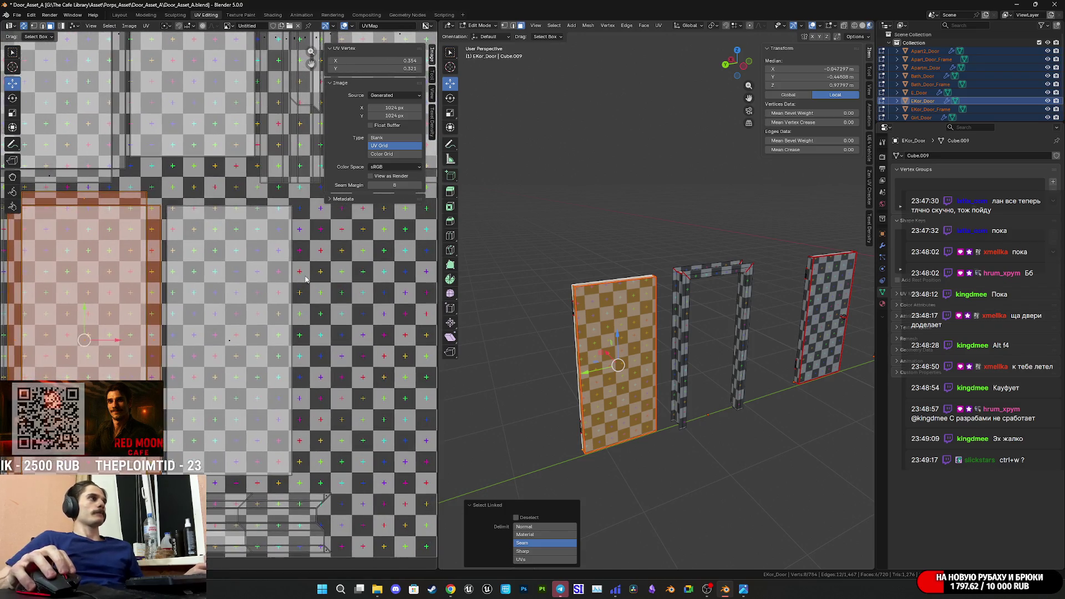
{"action": "scroll", "coordinate": [305, 279], "scroll_direction": "down", "scroll_amount": 4}
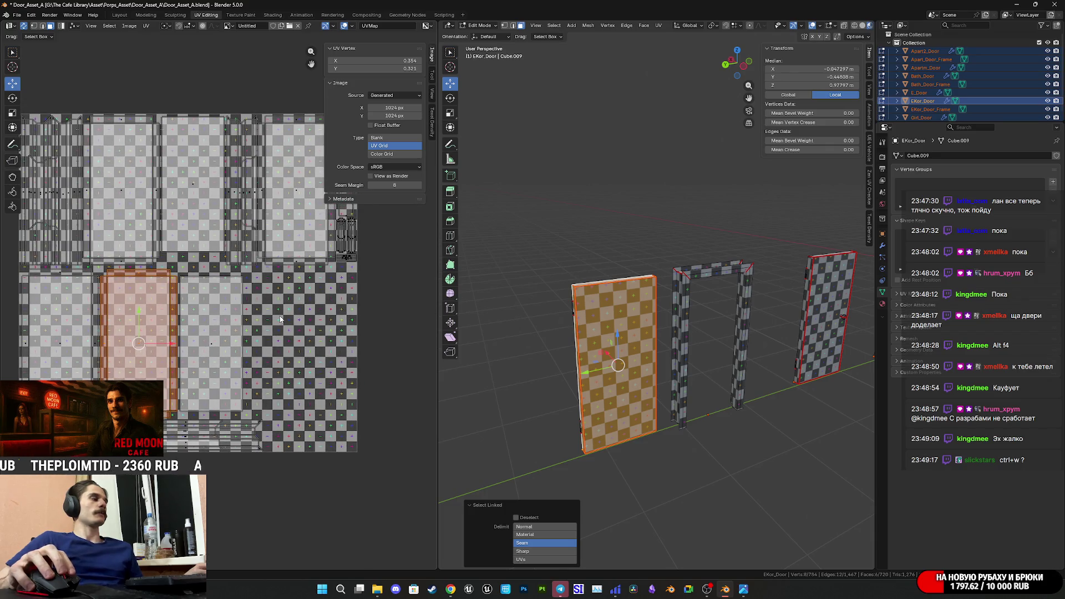
{"action": "key", "text": "ctrl+s"}
{"action": "middle_click_drag", "start_coordinate": [270, 328], "coordinate": [268, 331]}
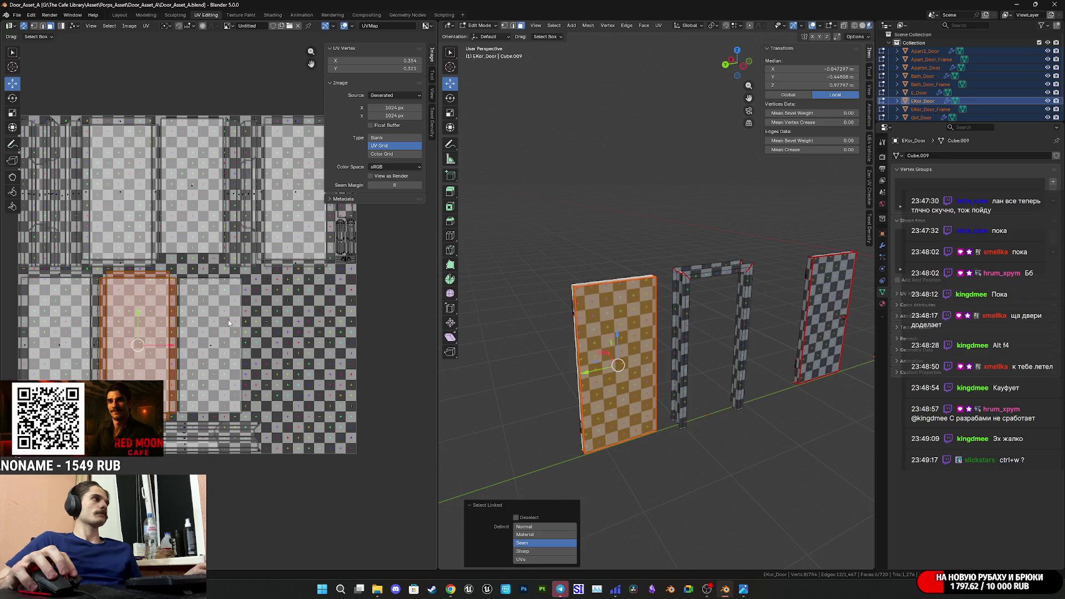
{"action": "middle_click_drag", "start_coordinate": [226, 321], "coordinate": [281, 326]}
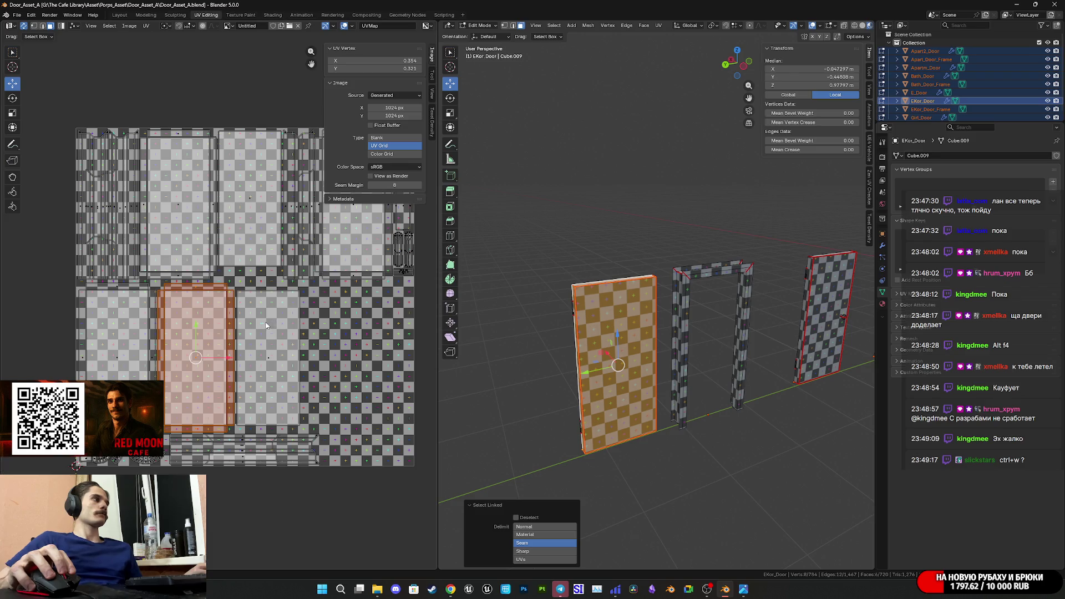
{"action": "middle_click_drag", "start_coordinate": [184, 335], "coordinate": [166, 329]}
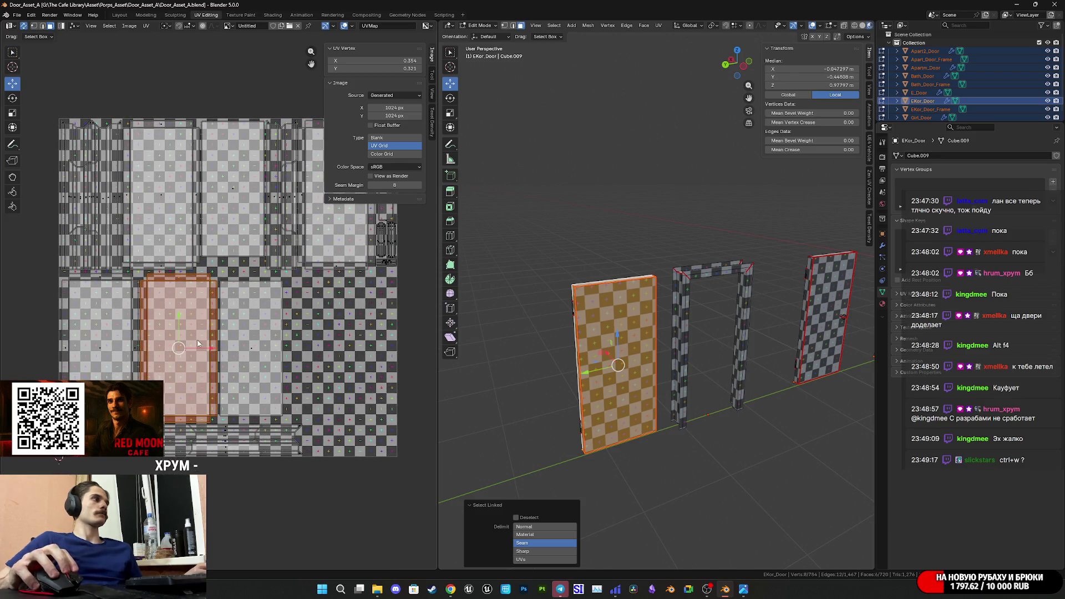
- Box-select the bottom UV strip island and move it to a new spot
{"action": "left_click_drag", "start_coordinate": [294, 463], "coordinate": [166, 426]}
{"action": "scroll", "coordinate": [204, 454], "scroll_direction": "up", "scroll_amount": 2}
{"action": "middle_click_drag", "start_coordinate": [204, 453], "coordinate": [298, 390]}
{"action": "scroll", "coordinate": [298, 390], "scroll_direction": "down", "scroll_amount": 1}
{"action": "key", "text": "g"}
{"action": "left_click", "coordinate": [233, 378]}
- Rotate the selected door UV islands 90° to horizontal and move them into place
{"action": "middle_click_drag", "start_coordinate": [233, 377], "coordinate": [342, 396]}
{"action": "mouse_move", "coordinate": [366, 405]}
{"action": "left_mouse_down"}
{"action": "mouse_move", "coordinate": [76, 277]}
{"action": "mouse_move", "coordinate": [75, 244]}
{"action": "left_mouse_up"}
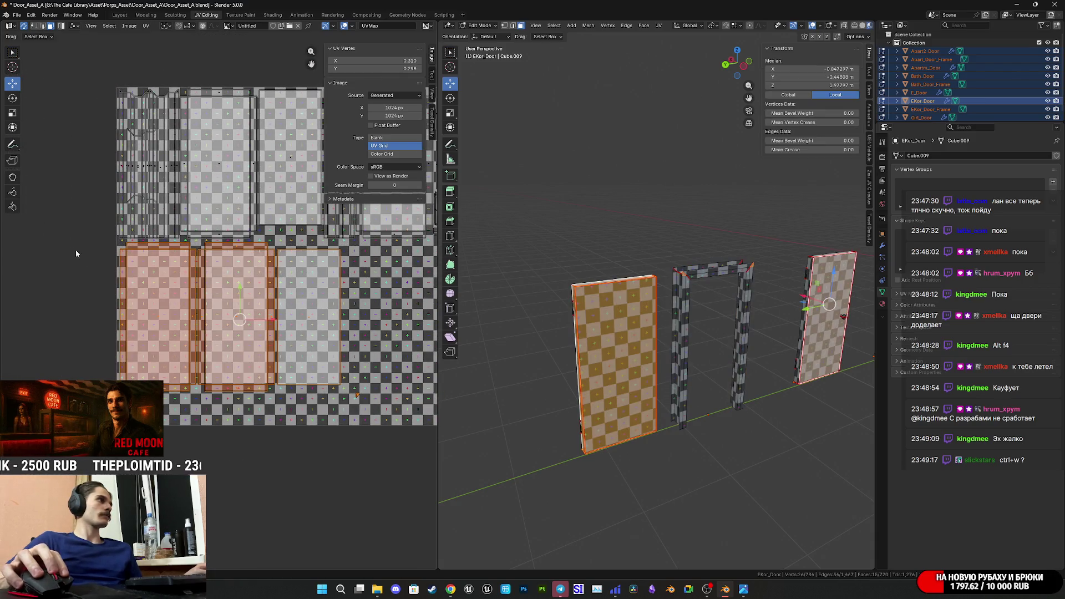
{"action": "key", "text": "r"}
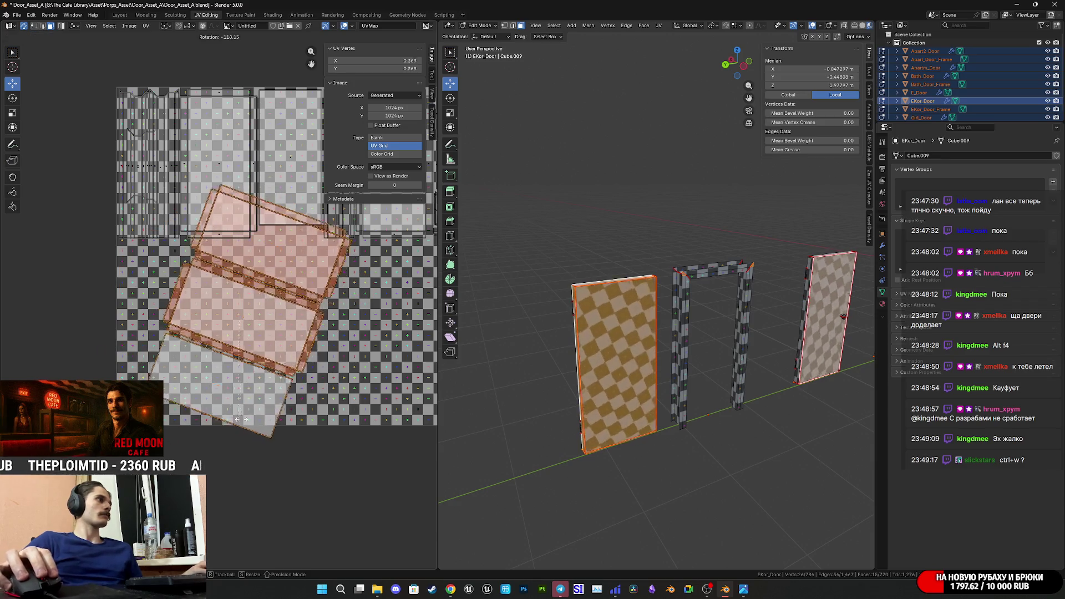
{"action": "key", "text": "Return"}
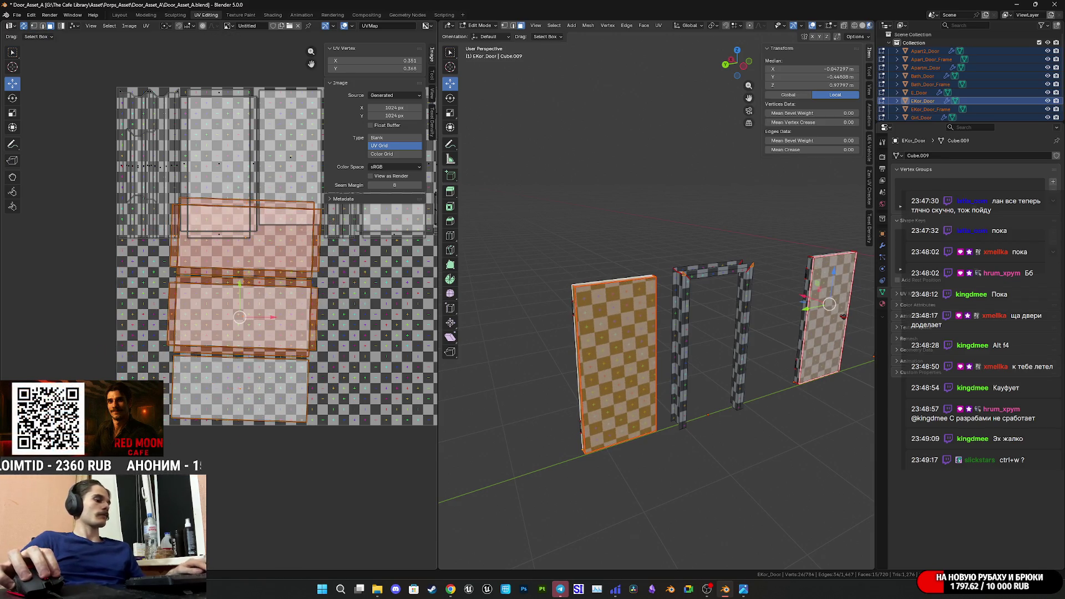
{"action": "key", "text": "Return"}
{"action": "key", "text": "g"}
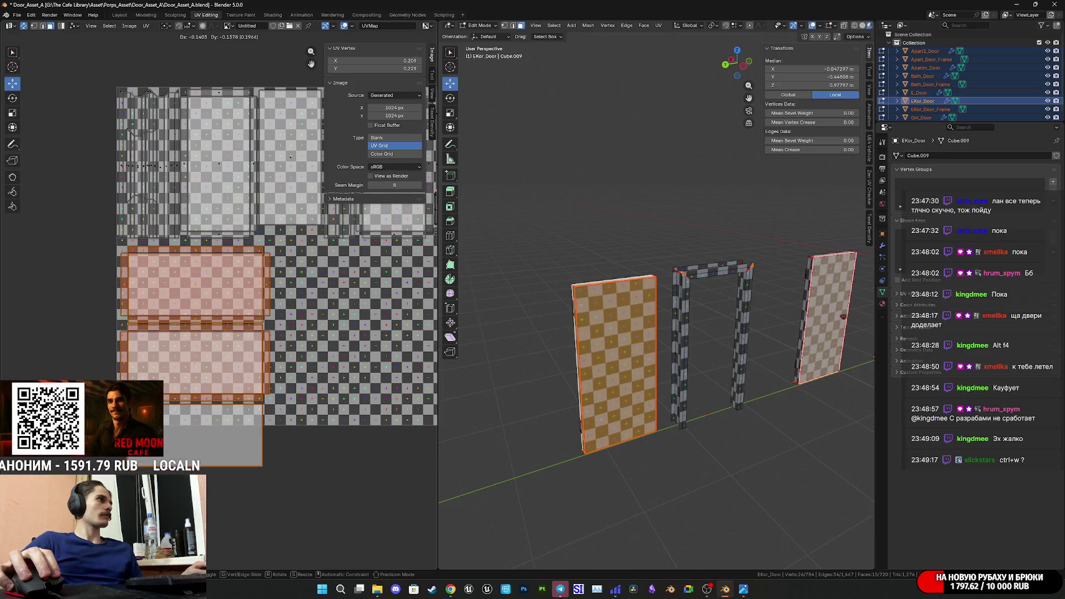
{"action": "left_click", "coordinate": [166, 466]}
{"action": "scroll", "coordinate": [220, 422], "scroll_direction": "up", "scroll_amount": 3}
{"action": "middle_click_drag", "start_coordinate": [221, 422], "coordinate": [257, 447]}
{"action": "key", "text": "g"}
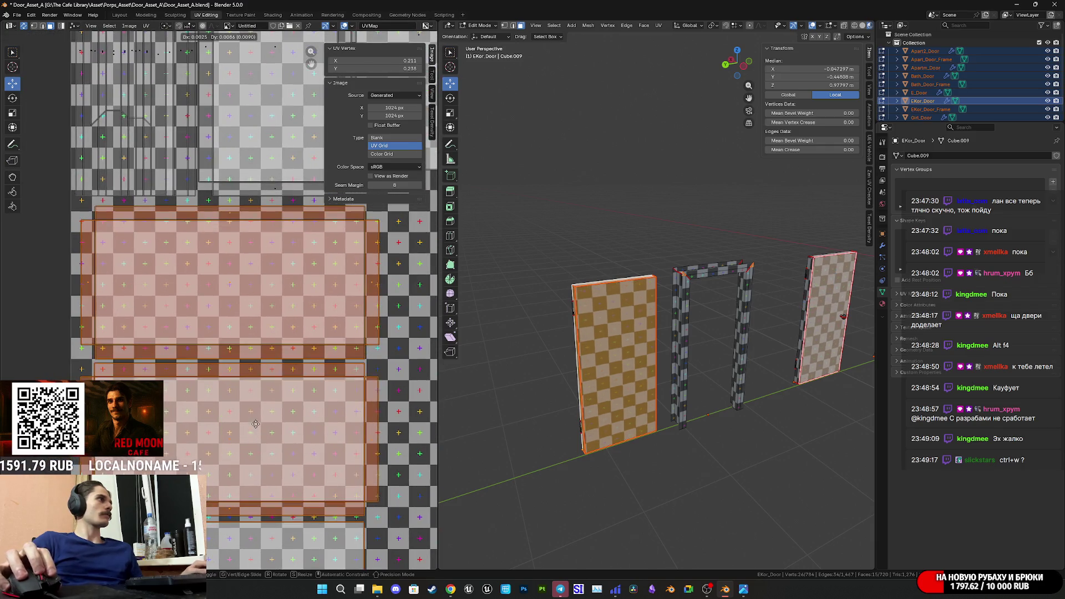
{"action": "left_click", "coordinate": [235, 411]}
- Rotate the lower door island 90° and move it into free space
{"action": "middle_click_drag", "start_coordinate": [235, 411], "coordinate": [228, 255]}
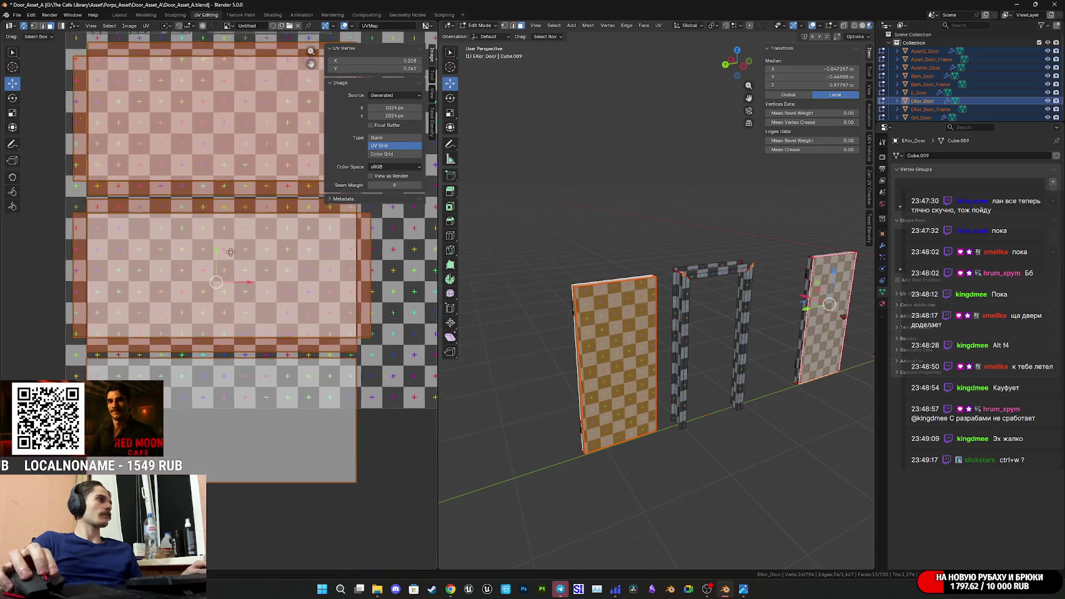
{"action": "left_click", "coordinate": [239, 420]}
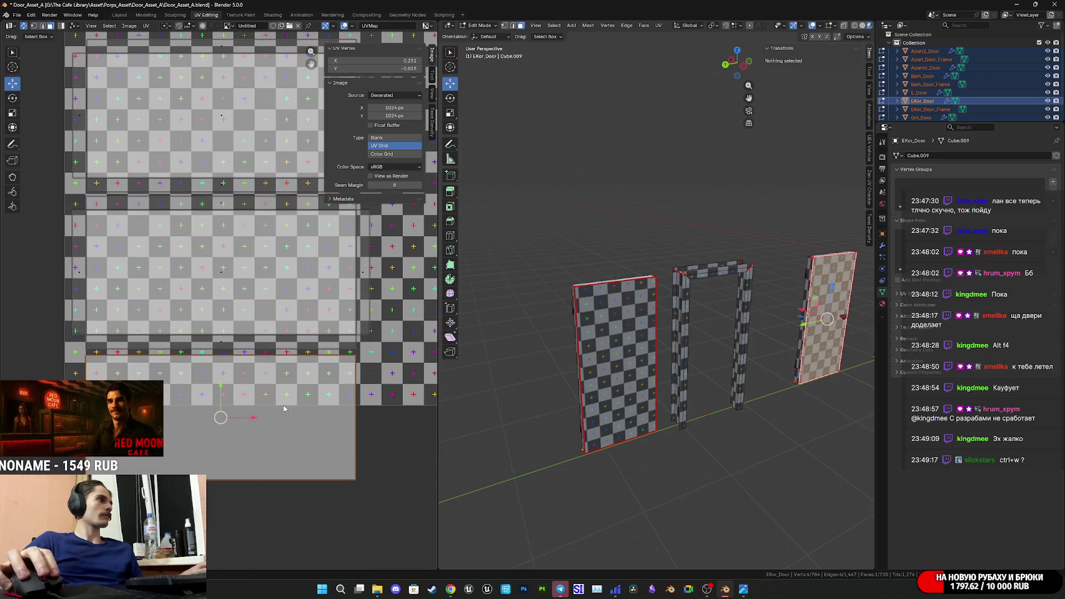
{"action": "scroll", "coordinate": [288, 409], "scroll_direction": "down", "scroll_amount": 2}
{"action": "key", "text": "r"}
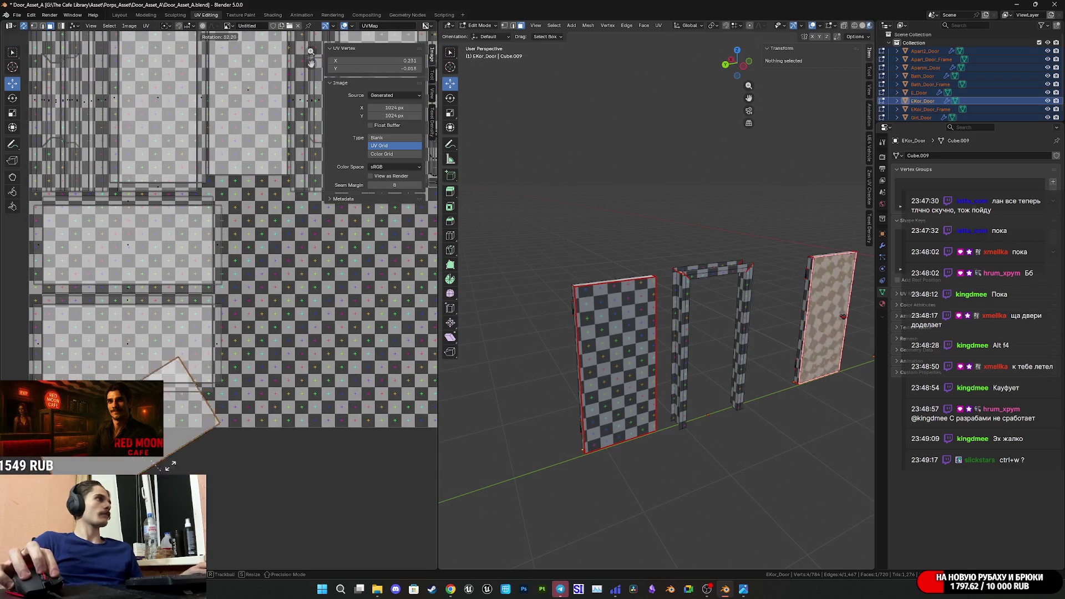
{"action": "left_click", "coordinate": [237, 414]}
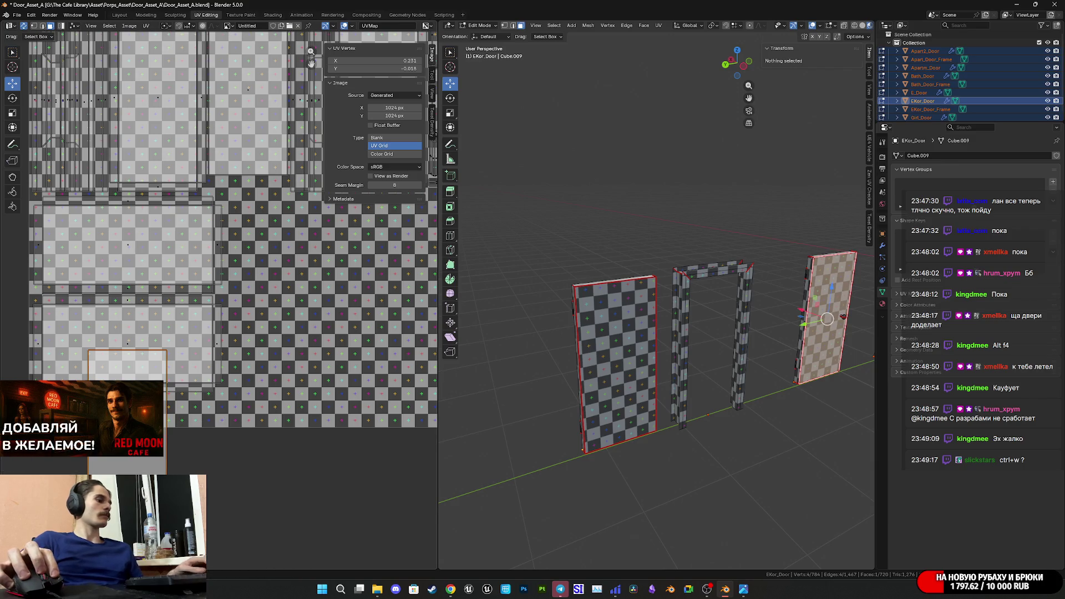
{"action": "key", "text": "g"}
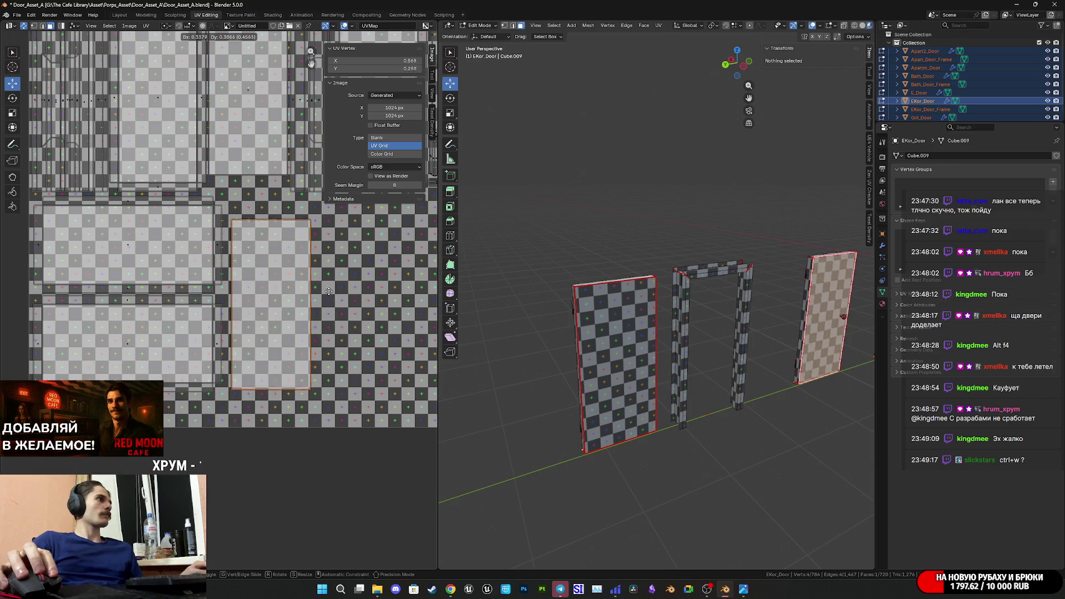
{"action": "left_click", "coordinate": [311, 300]}
- Shift the door island lower and right into the gap, with small final nudges
{"action": "scroll", "coordinate": [218, 379], "scroll_direction": "up", "scroll_amount": 3}
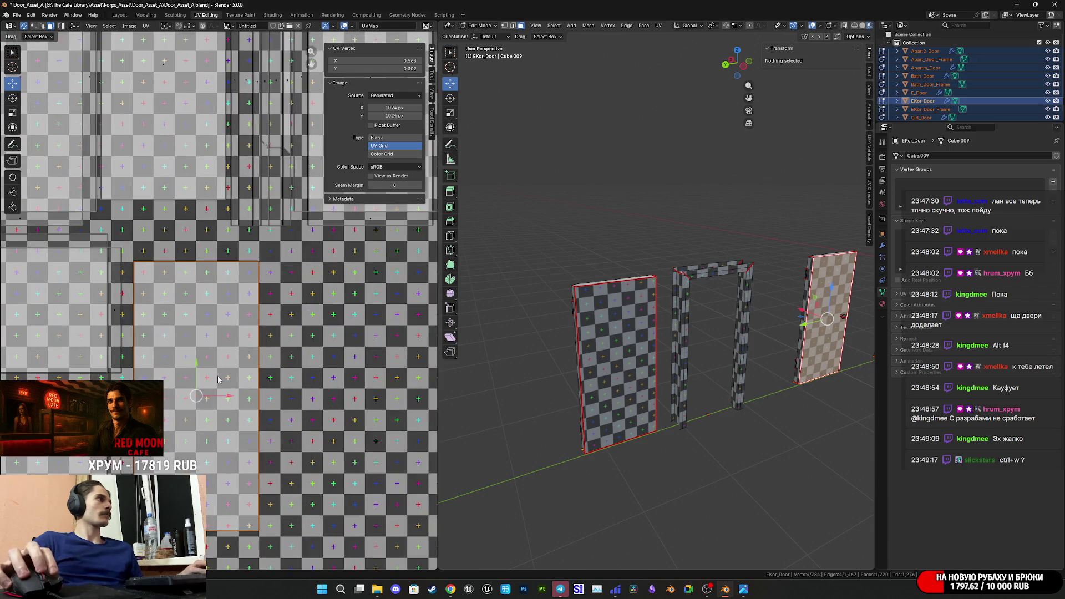
{"action": "key", "text": "g"}
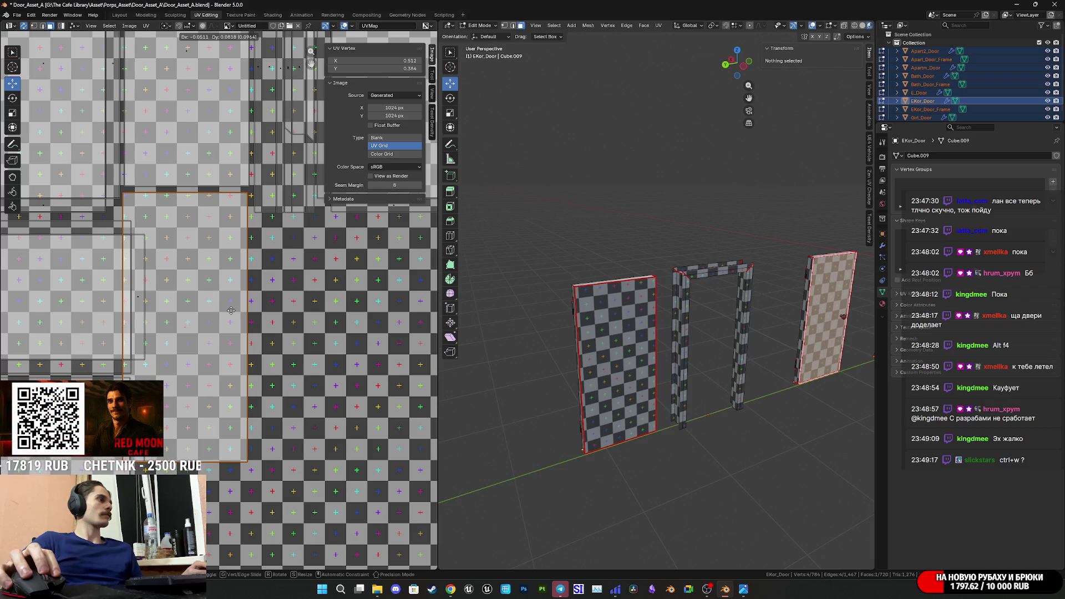
{"action": "left_click", "coordinate": [253, 381]}
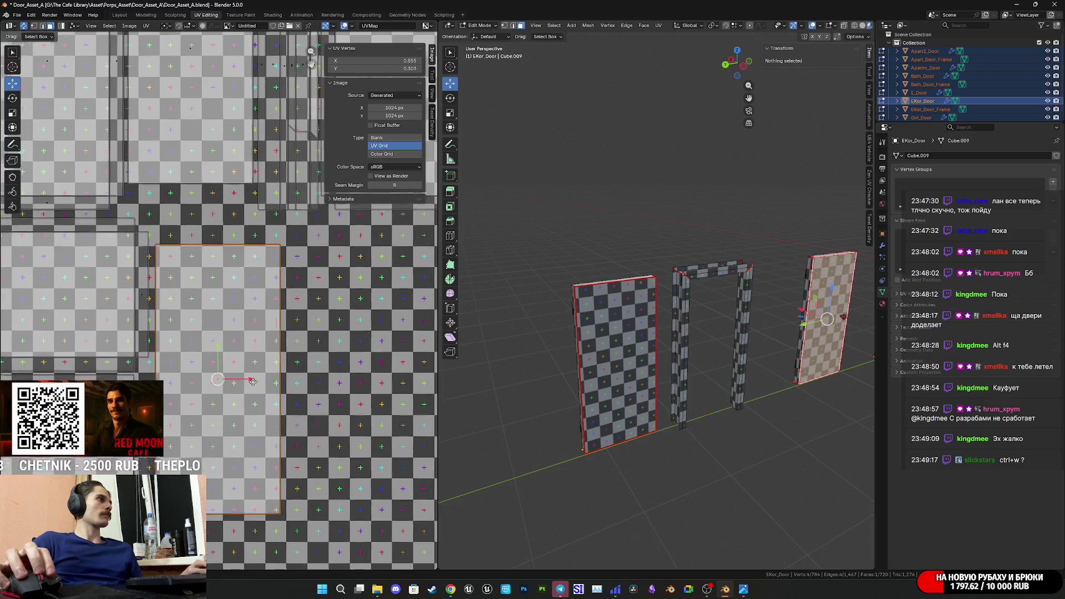
{"action": "middle_click_drag", "start_coordinate": [252, 381], "coordinate": [306, 334]}
{"action": "left_click_drag", "start_coordinate": [277, 307], "coordinate": [275, 287]}
{"action": "scroll", "coordinate": [271, 333], "scroll_direction": "down", "scroll_amount": 3}
{"action": "middle_click_drag", "start_coordinate": [271, 333], "coordinate": [215, 332]}
{"action": "scroll", "coordinate": [215, 331], "scroll_direction": "up", "scroll_amount": 3}
{"action": "left_click_drag", "start_coordinate": [217, 314], "coordinate": [218, 315]}
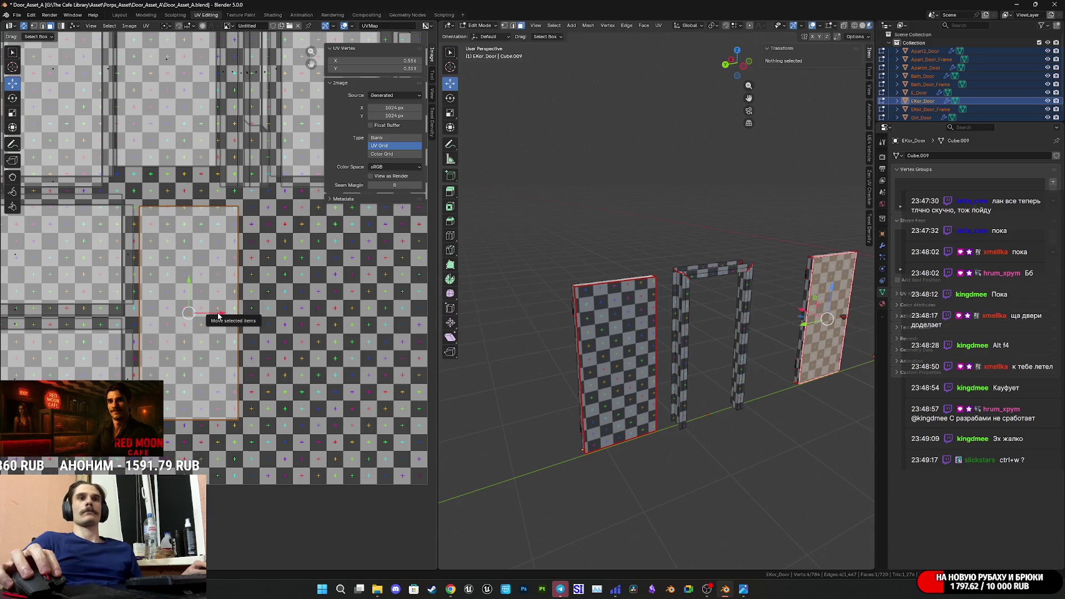
{"action": "scroll", "coordinate": [213, 316], "scroll_direction": "down", "scroll_amount": 3}
{"action": "middle_click_drag", "start_coordinate": [399, 392], "coordinate": [248, 391]}
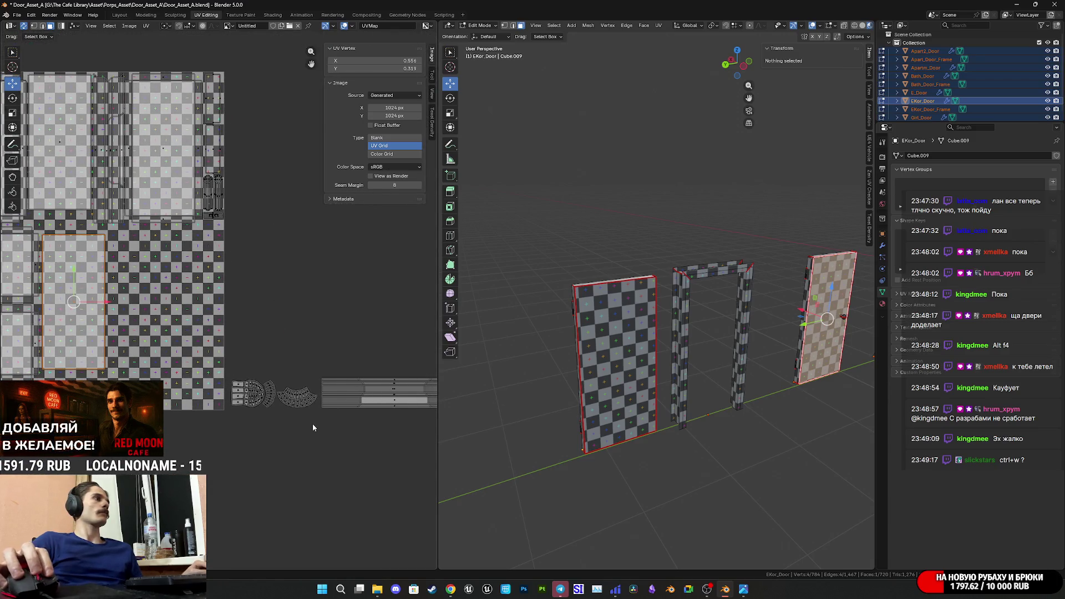
- Move the two curved handle islands into the texture area, scale them down, and place them
{"action": "mouse_move", "coordinate": [320, 425]}
{"action": "left_mouse_down"}
{"action": "mouse_move", "coordinate": [248, 358]}
{"action": "mouse_move", "coordinate": [226, 351]}
{"action": "mouse_move", "coordinate": [231, 359]}
{"action": "left_mouse_up"}
{"action": "middle_click_drag", "start_coordinate": [231, 359], "coordinate": [309, 421]}
{"action": "key", "text": "g"}
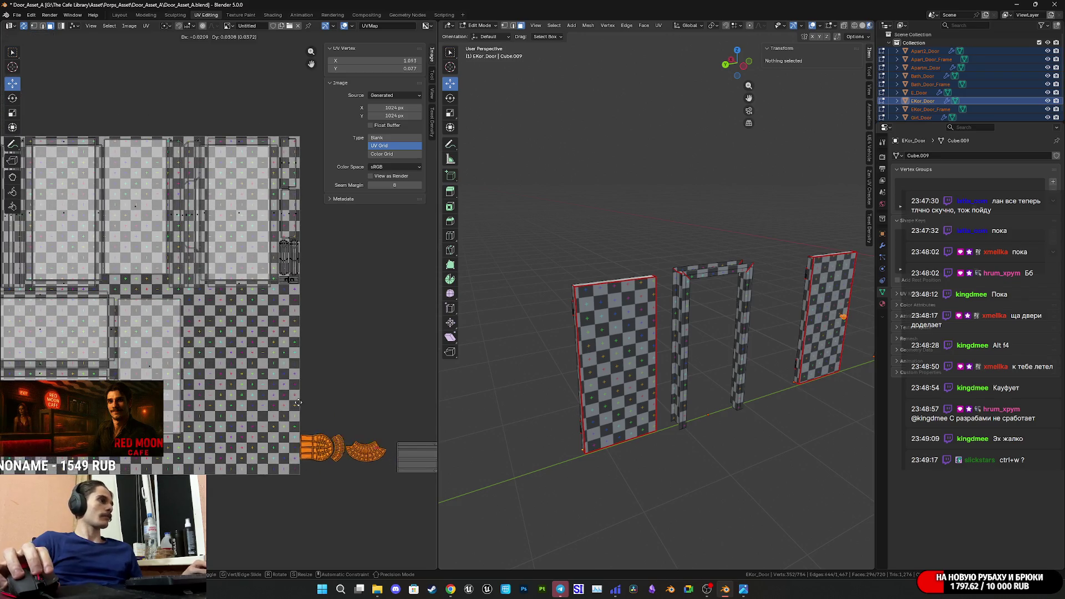
{"action": "left_click", "coordinate": [115, 259]}
{"action": "scroll", "coordinate": [116, 260], "scroll_direction": "up", "scroll_amount": 5}
{"action": "key", "text": "s"}
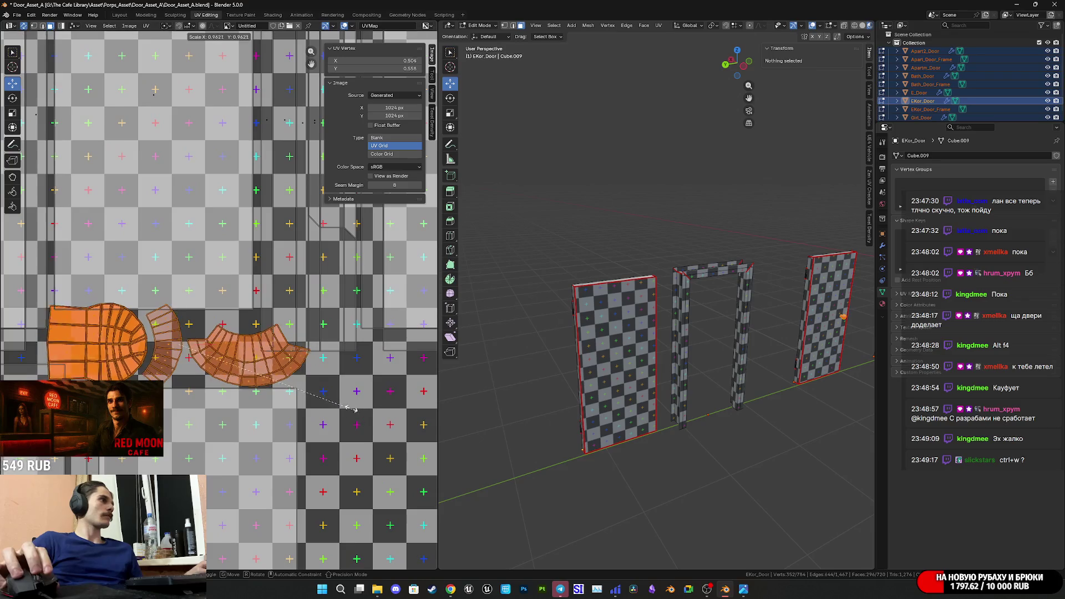
{"action": "left_click", "coordinate": [283, 392]}
{"action": "middle_click_drag", "start_coordinate": [284, 393], "coordinate": [320, 387]}
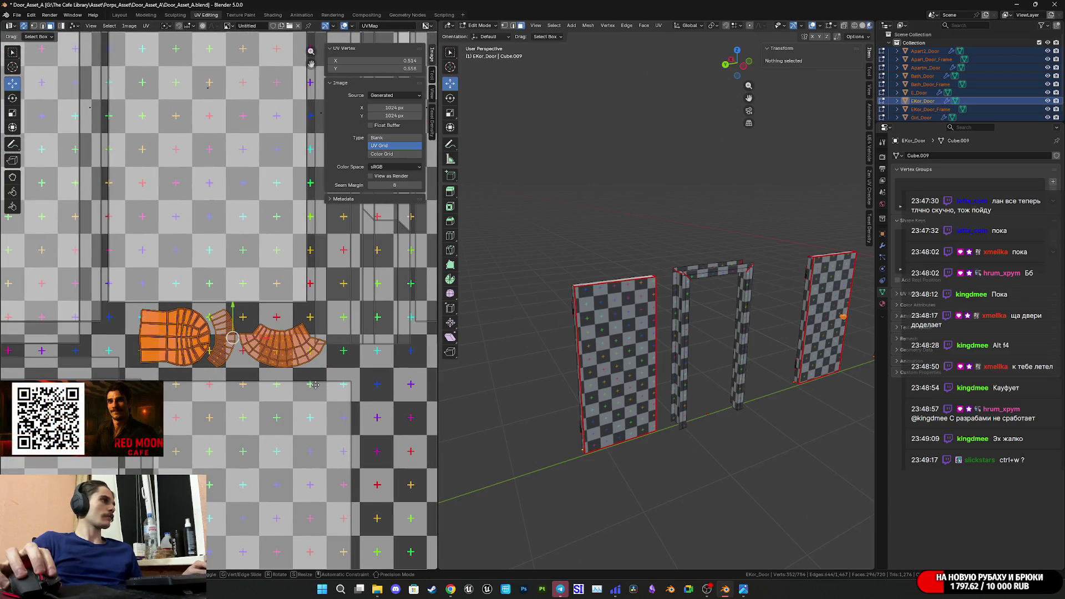
{"action": "key", "text": "g"}
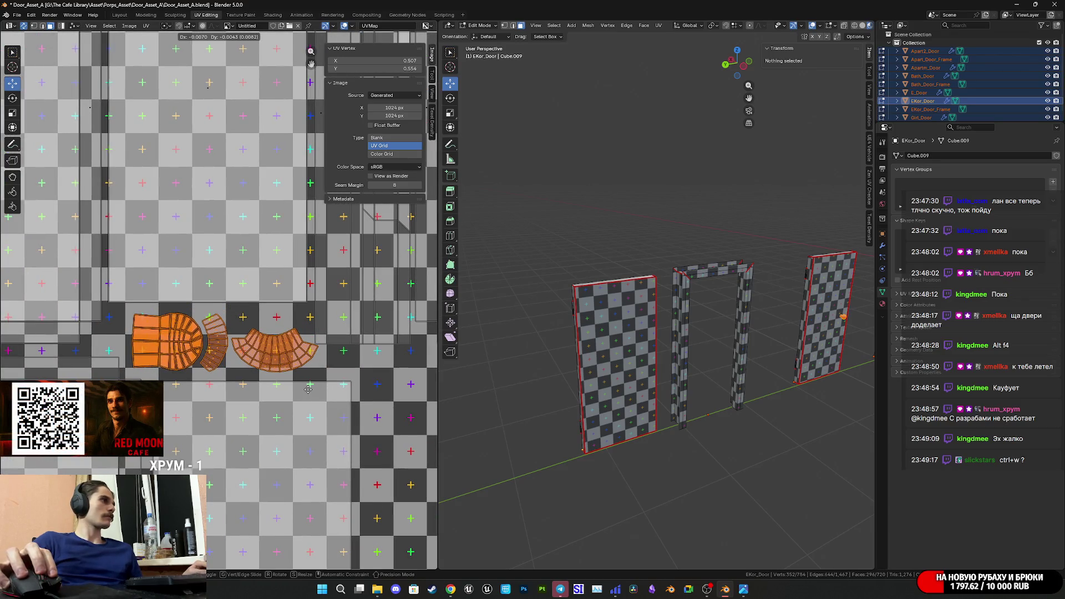
{"action": "left_click", "coordinate": [308, 390]}
- Select the whole central curved island and rotate it to a new angle
{"action": "left_click", "coordinate": [285, 359]}
{"action": "scroll", "coordinate": [286, 360], "scroll_direction": "up", "scroll_amount": 2}
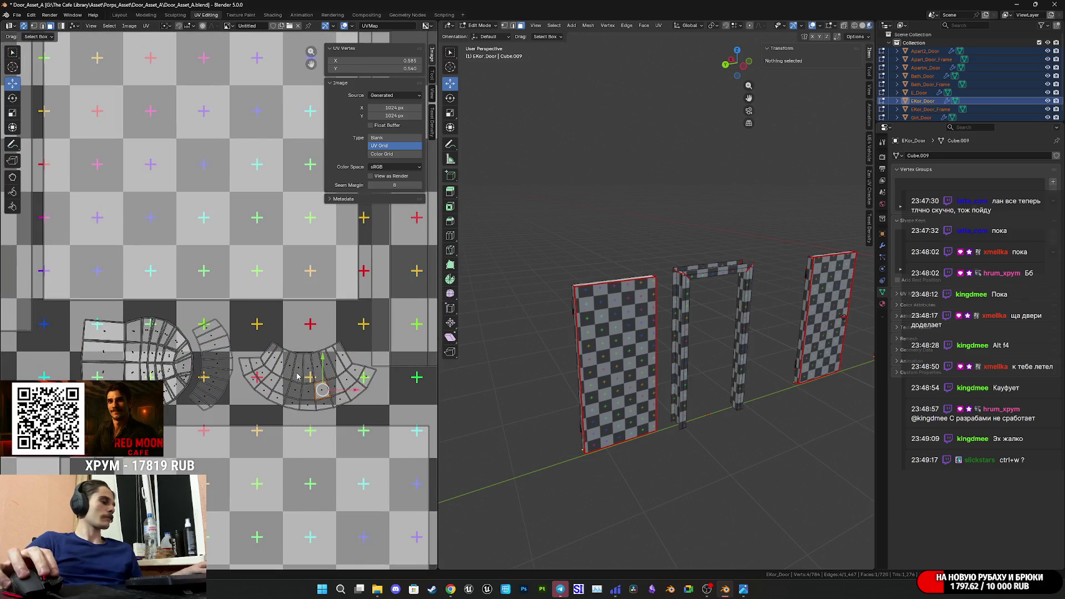
{"action": "key", "text": "l"}
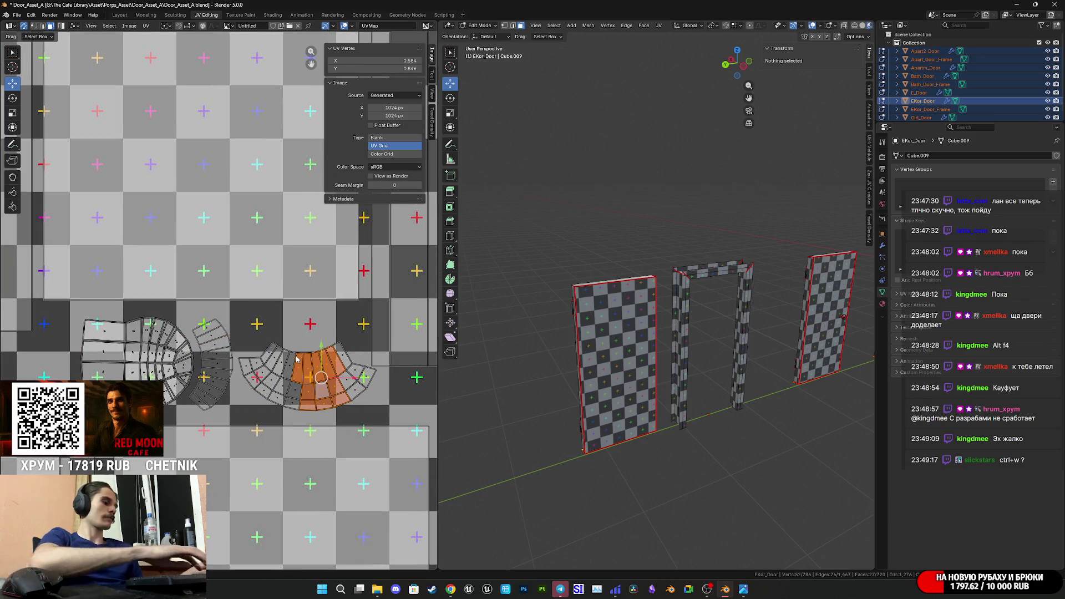
{"action": "middle_click_drag", "start_coordinate": [265, 392], "coordinate": [223, 384]}
{"action": "key", "text": "r"}
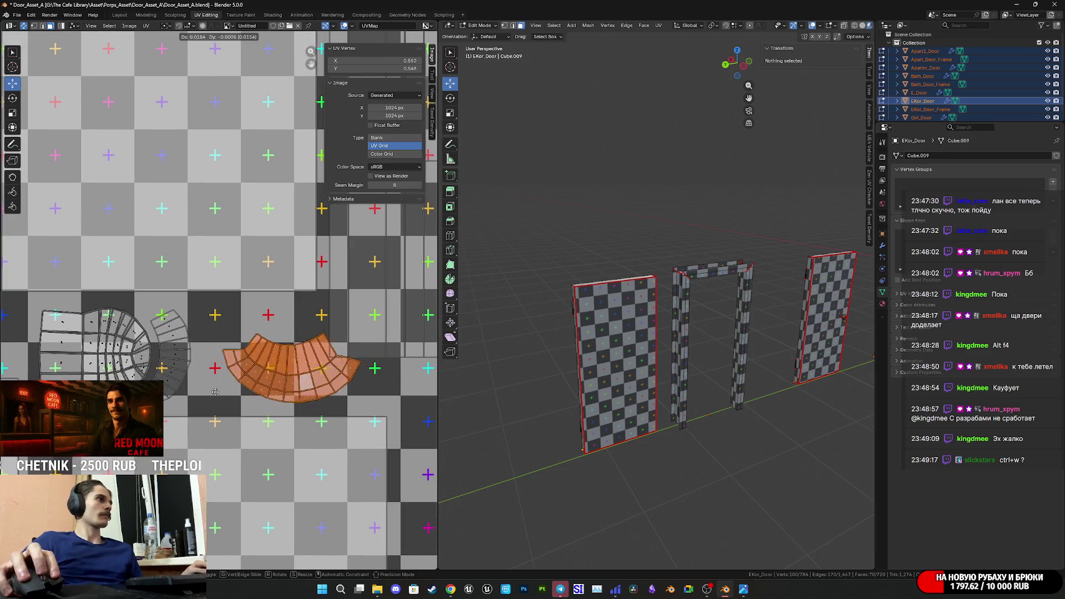
{"action": "left_click", "coordinate": [258, 409]}
{"action": "key", "text": "r"}
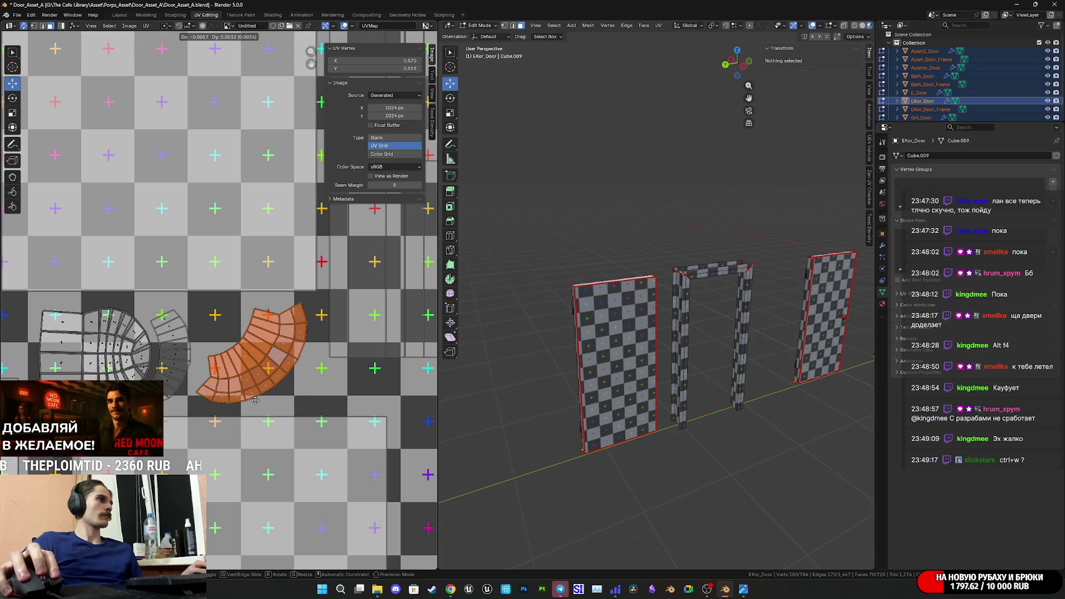
{"action": "left_click", "coordinate": [255, 404]}
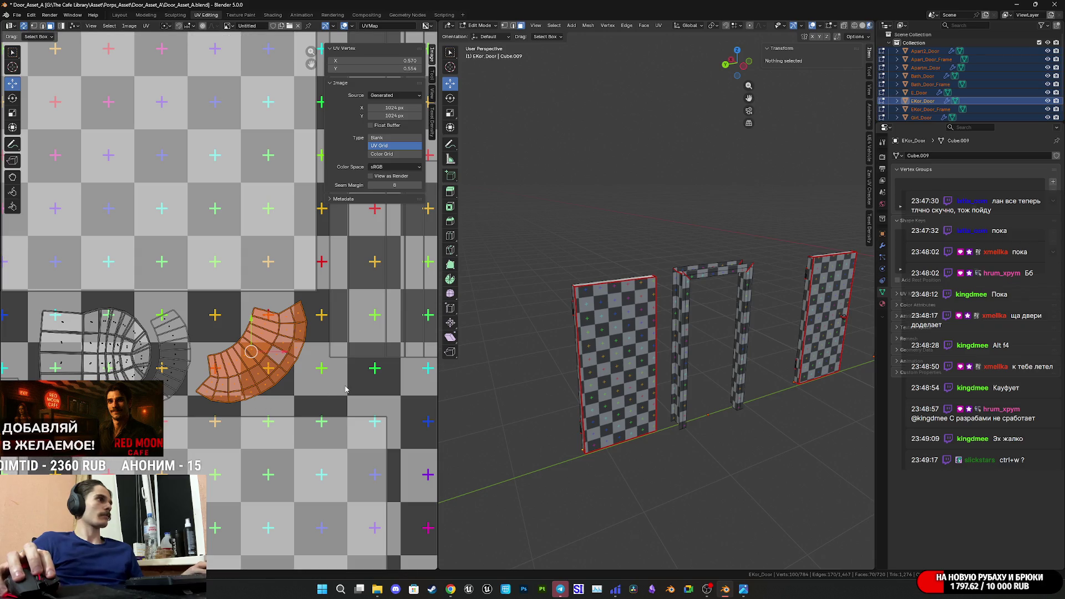
- Undo the extra rotation, leaving the curved island at its earlier angle
{"action": "key", "text": "ctrl+z"}
{"action": "key", "text": "g"}
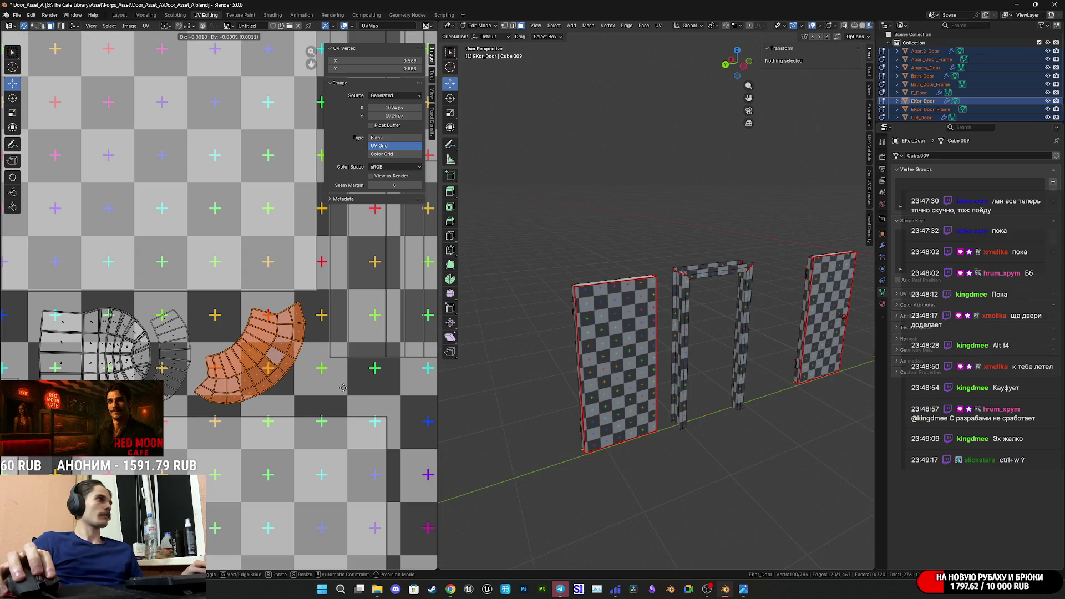
{"action": "right_click", "coordinate": [343, 388]}
{"action": "key", "text": "r"}
{"action": "left_click", "coordinate": [356, 398]}
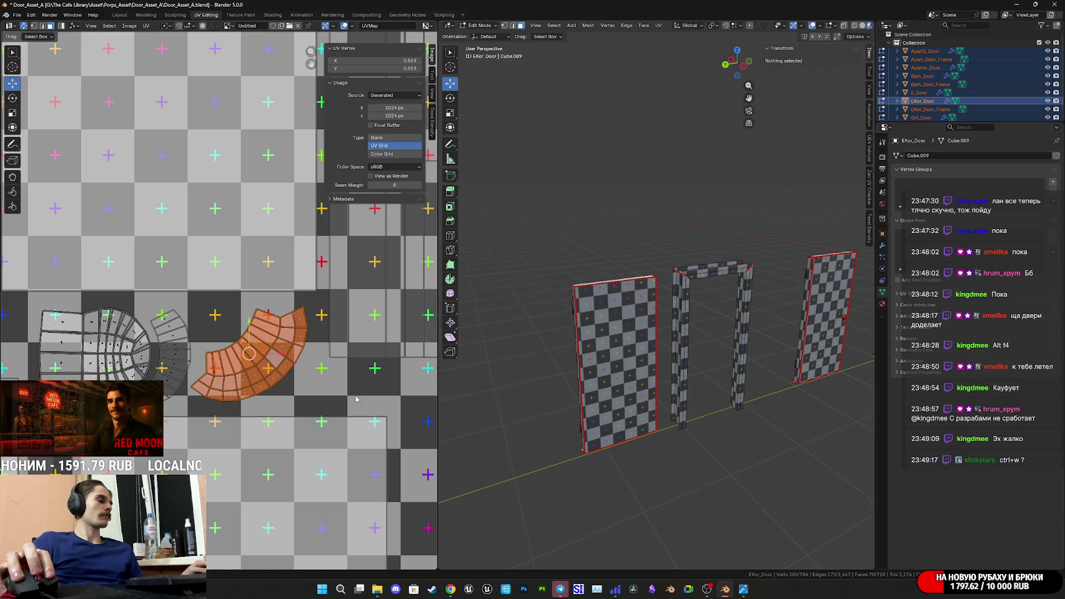
{"action": "key", "text": "ctrl+z"}
{"action": "key", "text": "g"}
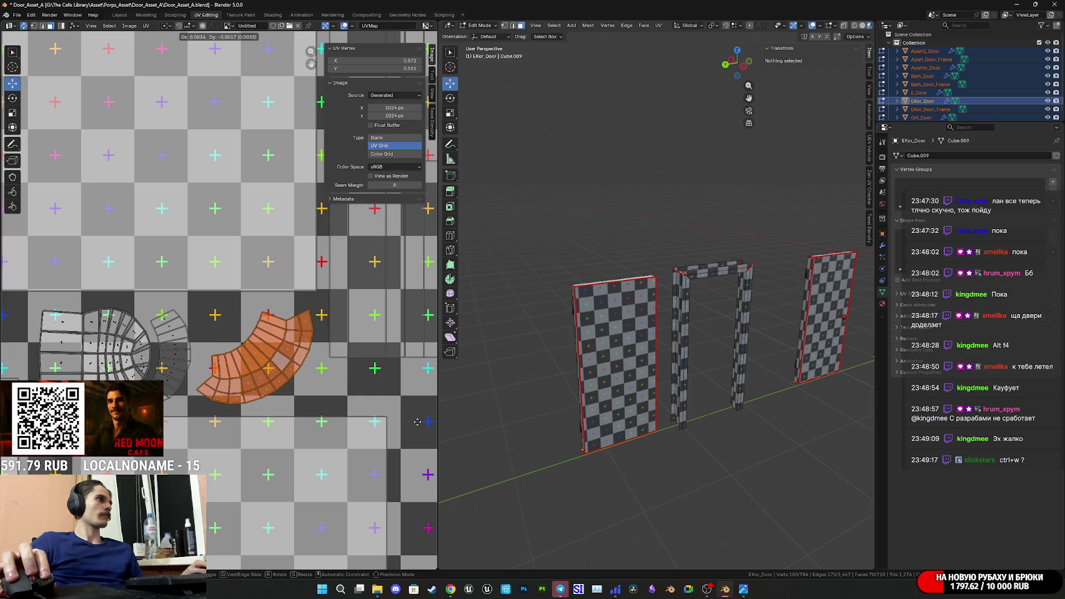
{"action": "right_click", "coordinate": [417, 421]}
- Save Door_Asset_A.blend
{"action": "scroll", "coordinate": [388, 405], "scroll_direction": "down", "scroll_amount": 4}
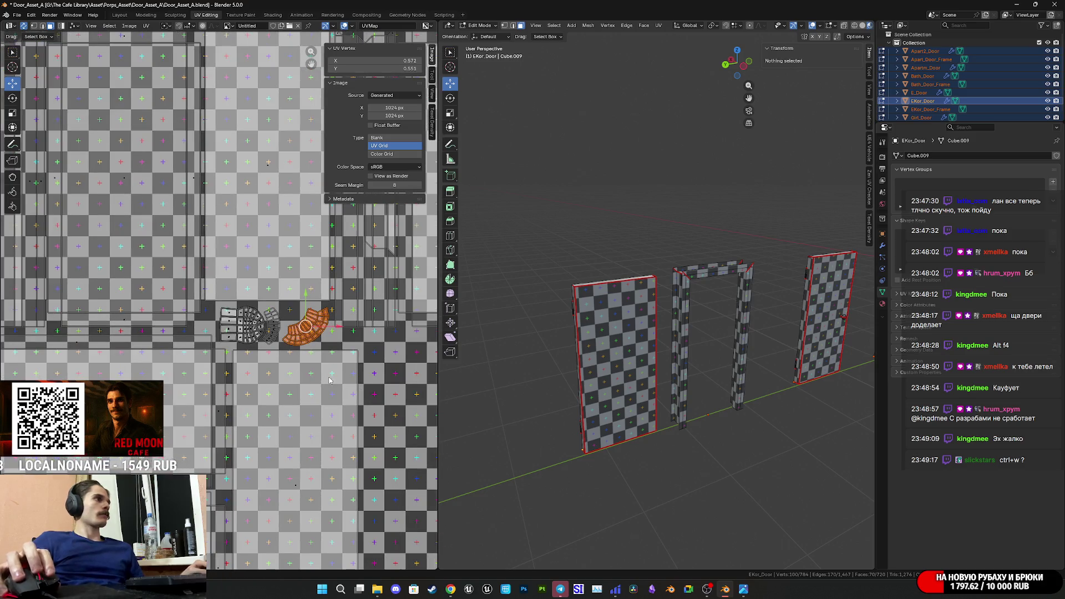
{"action": "scroll", "coordinate": [330, 380], "scroll_direction": "up", "scroll_amount": 1}
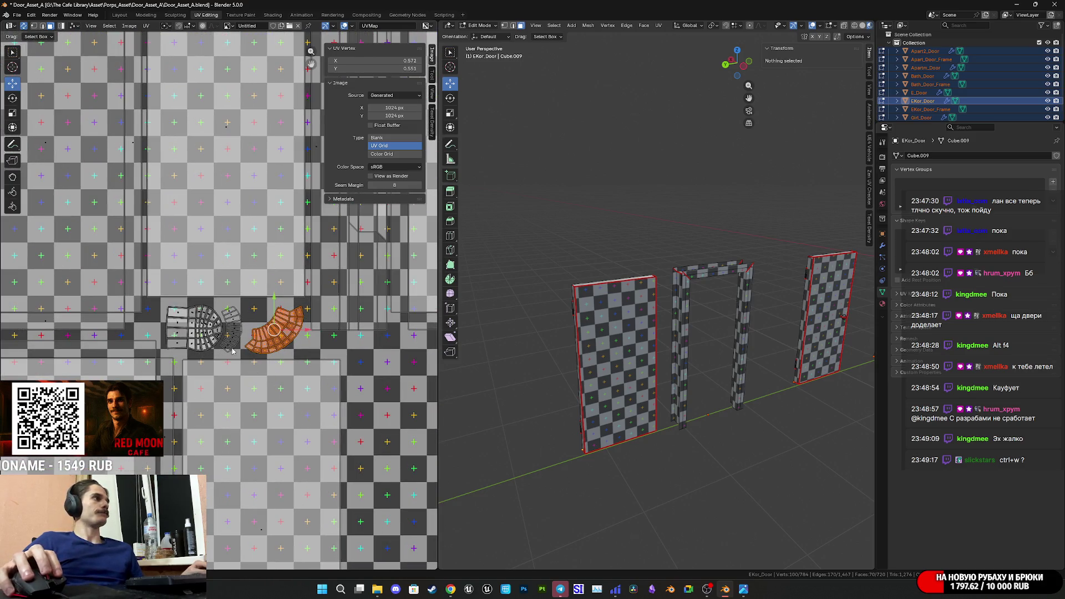
{"action": "scroll", "coordinate": [250, 358], "scroll_direction": "down", "scroll_amount": 5}
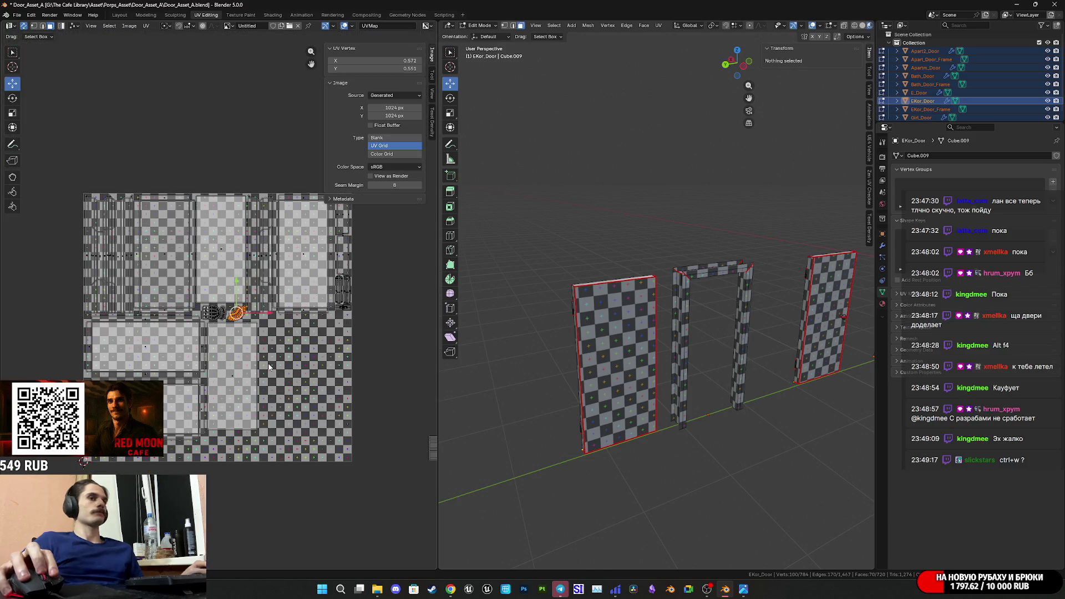
{"action": "key", "text": "ctrl+s"}
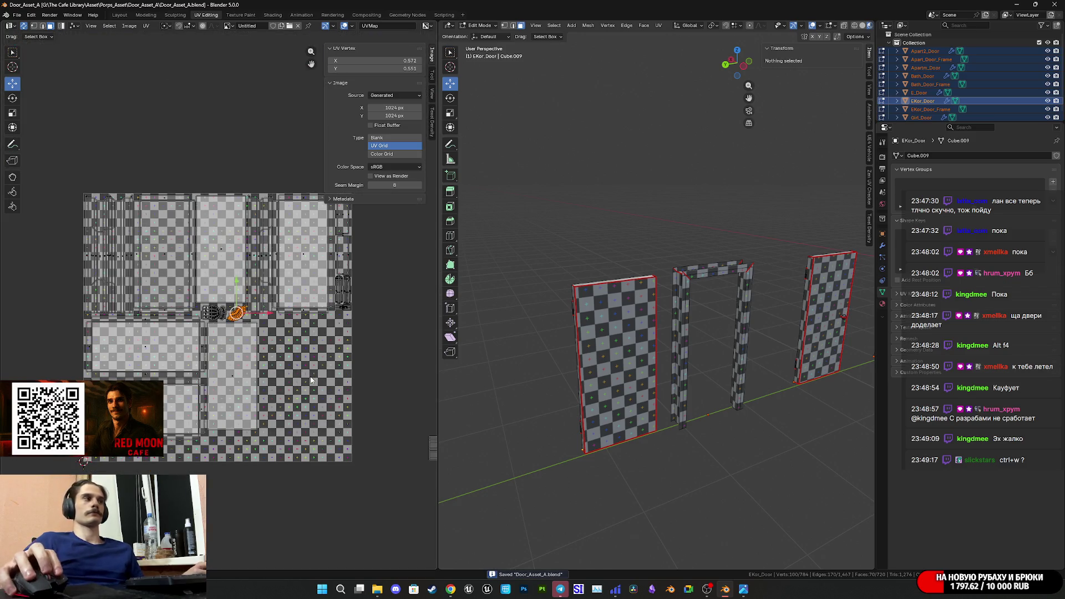
- Move the door-frame UV strip inside the texture, down and to the left
{"action": "mouse_move", "coordinate": [310, 380]}
{"action": "middle_mouse_down"}
{"action": "mouse_move", "coordinate": [264, 336]}
{"action": "mouse_move", "coordinate": [96, 297]}
{"action": "middle_mouse_up"}
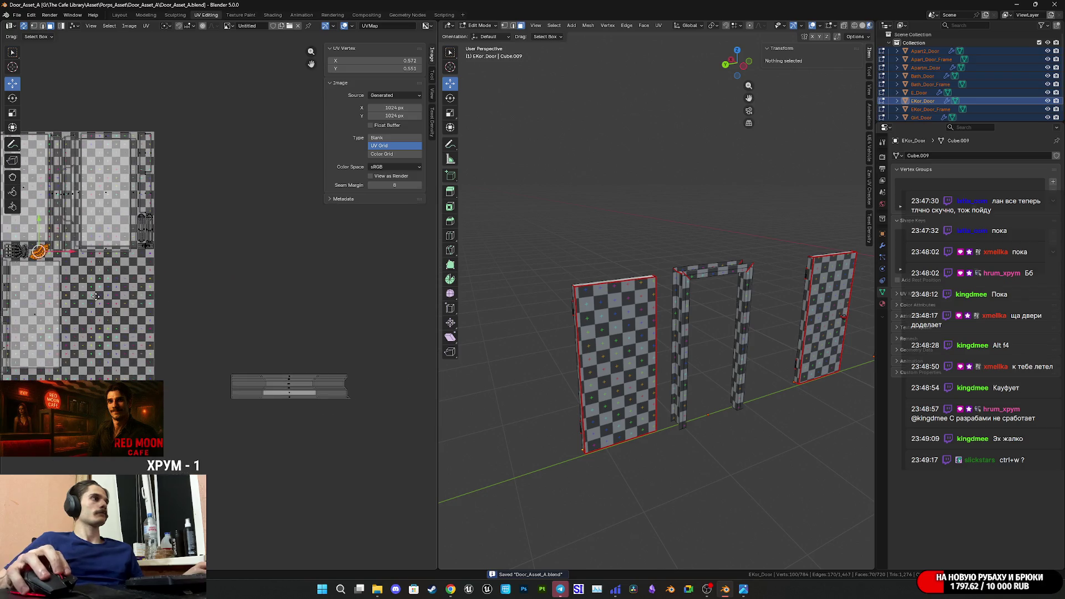
{"action": "left_click_drag", "start_coordinate": [383, 442], "coordinate": [173, 316]}
{"action": "middle_click_drag", "start_coordinate": [227, 379], "coordinate": [399, 371]}
{"action": "key", "text": "g"}
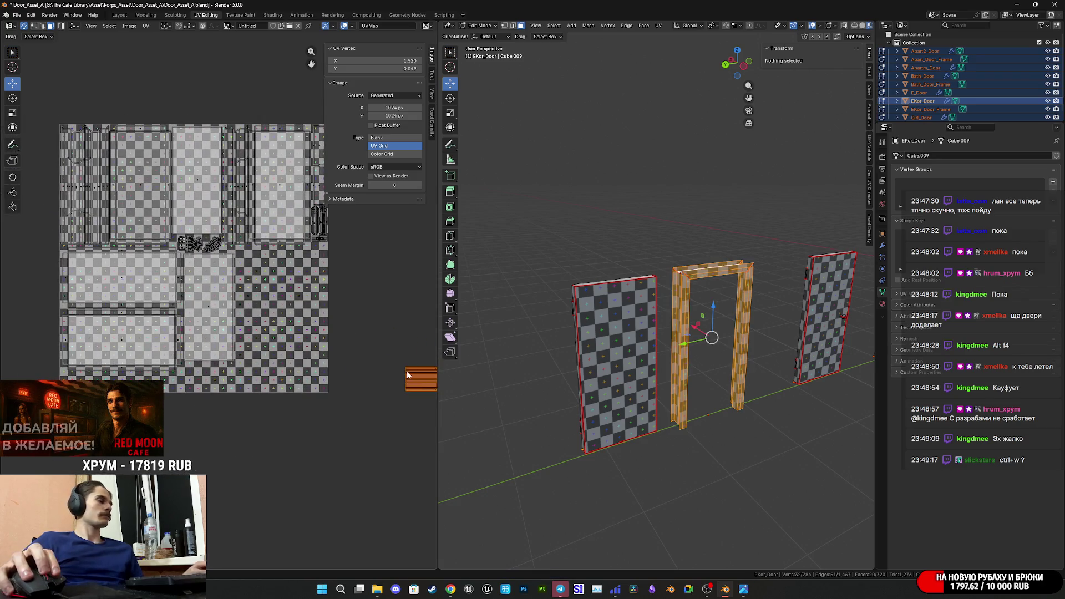
{"action": "left_click", "coordinate": [41, 379]}
{"action": "scroll", "coordinate": [240, 338], "scroll_direction": "up", "scroll_amount": 5}
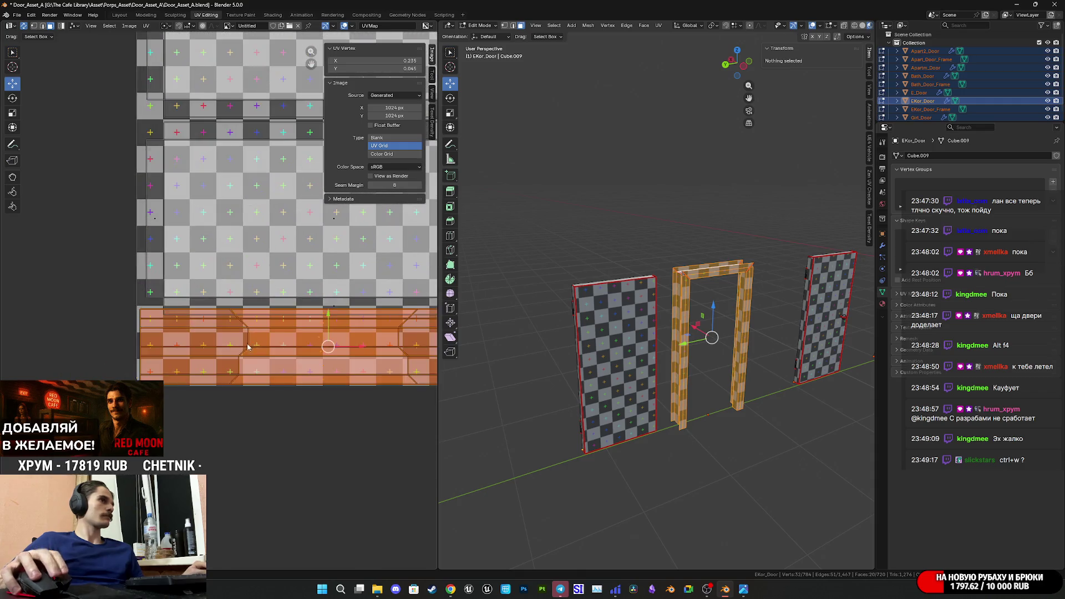
{"action": "scroll", "coordinate": [240, 339], "scroll_direction": "up", "scroll_amount": 2}
{"action": "left_click", "coordinate": [314, 380]}
{"action": "key", "text": "g"}
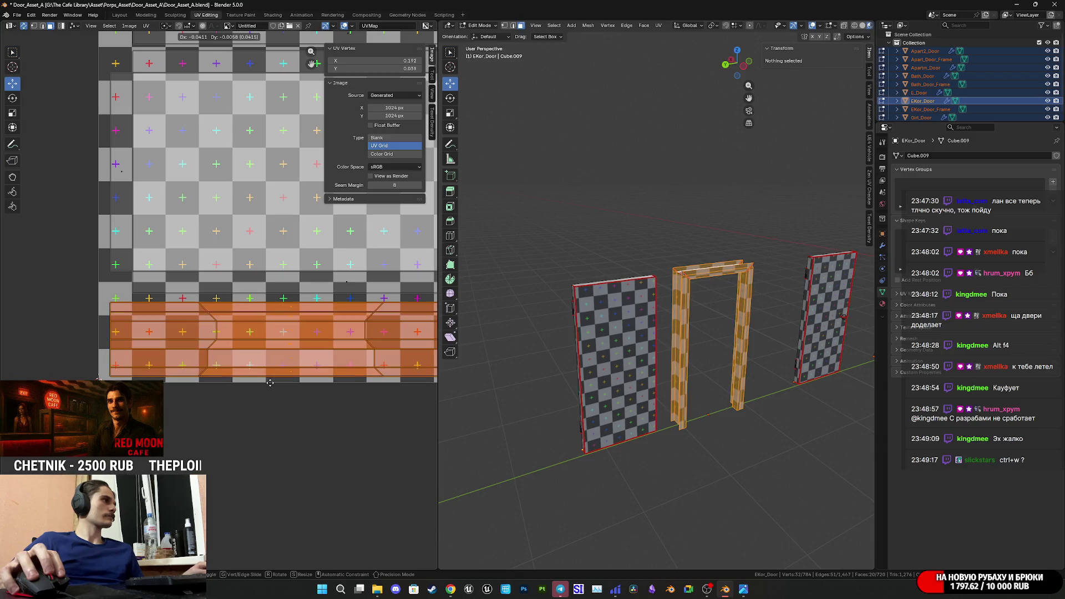
{"action": "left_click", "coordinate": [271, 382]}
{"action": "scroll", "coordinate": [197, 363], "scroll_direction": "down", "scroll_amount": 4}
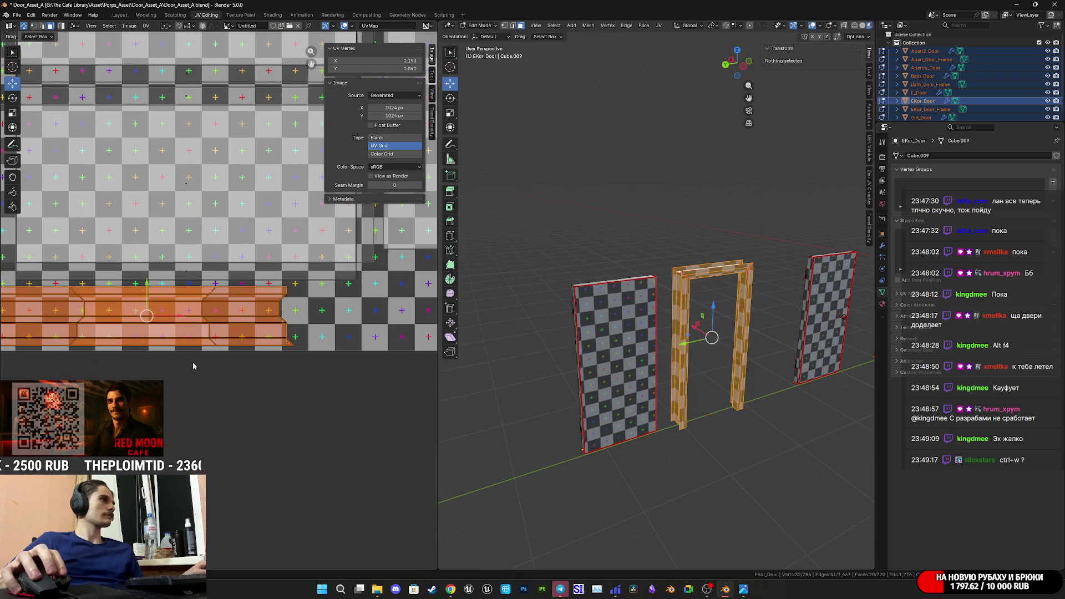
- Centre the UV layout and select the left door's front face
{"action": "mouse_move", "coordinate": [197, 364]}
{"action": "middle_mouse_down"}
{"action": "mouse_move", "coordinate": [257, 373]}
{"action": "mouse_move", "coordinate": [69, 414]}
{"action": "middle_mouse_up"}
{"action": "scroll", "coordinate": [285, 348], "scroll_direction": "down", "scroll_amount": 4}
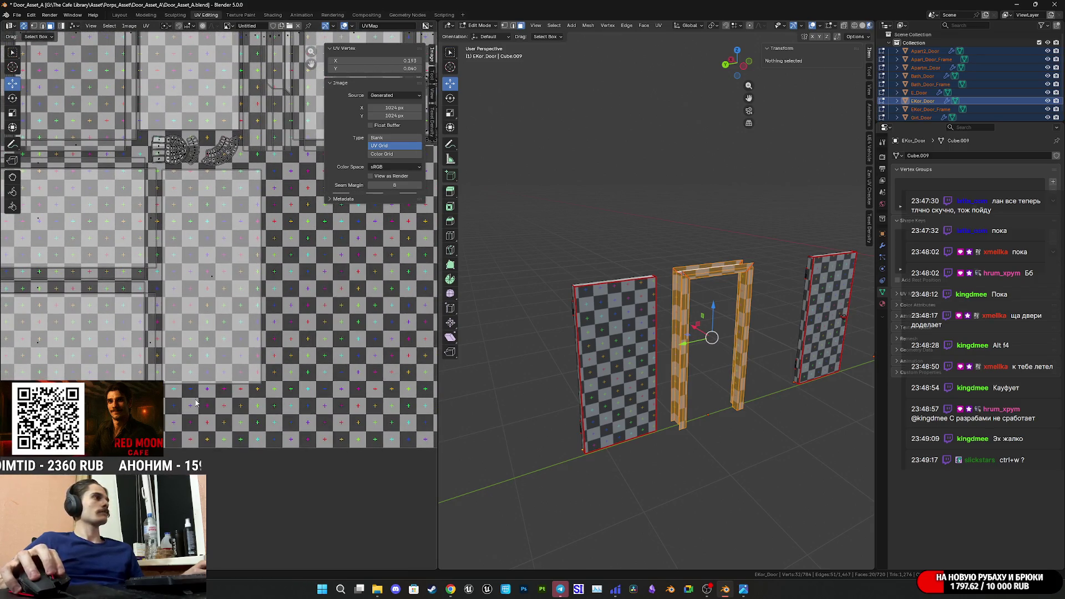
{"action": "middle_click_drag", "start_coordinate": [285, 348], "coordinate": [230, 344]}
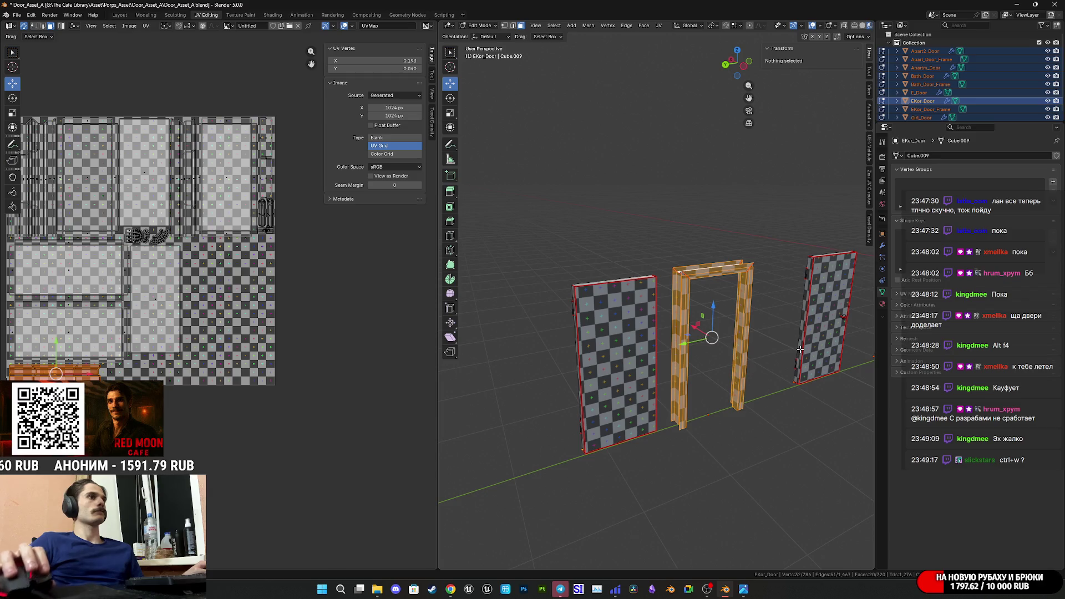
{"action": "left_click", "coordinate": [638, 367]}
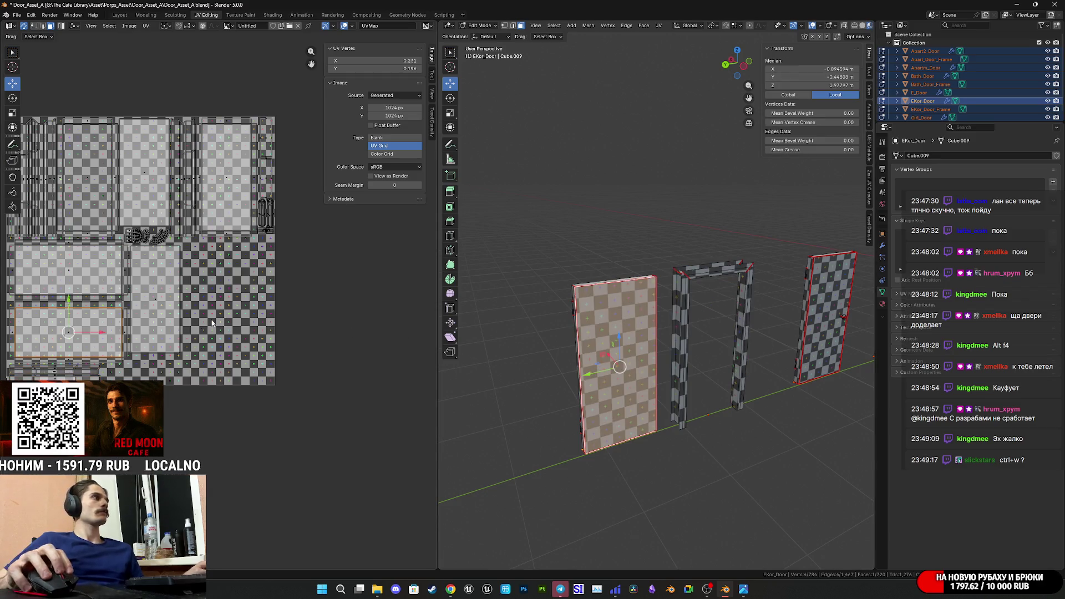
- Orbit the view around the doors and save Door_Asset_A.blend
{"action": "middle_click_drag", "start_coordinate": [592, 367], "coordinate": [712, 366]}
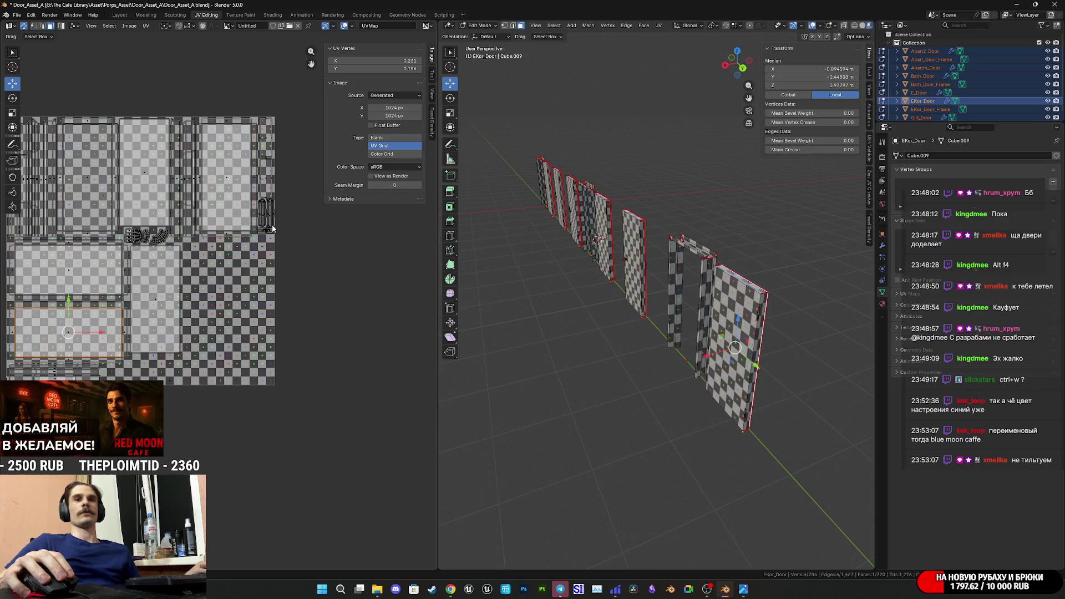
{"action": "key", "text": "ctrl+s"}
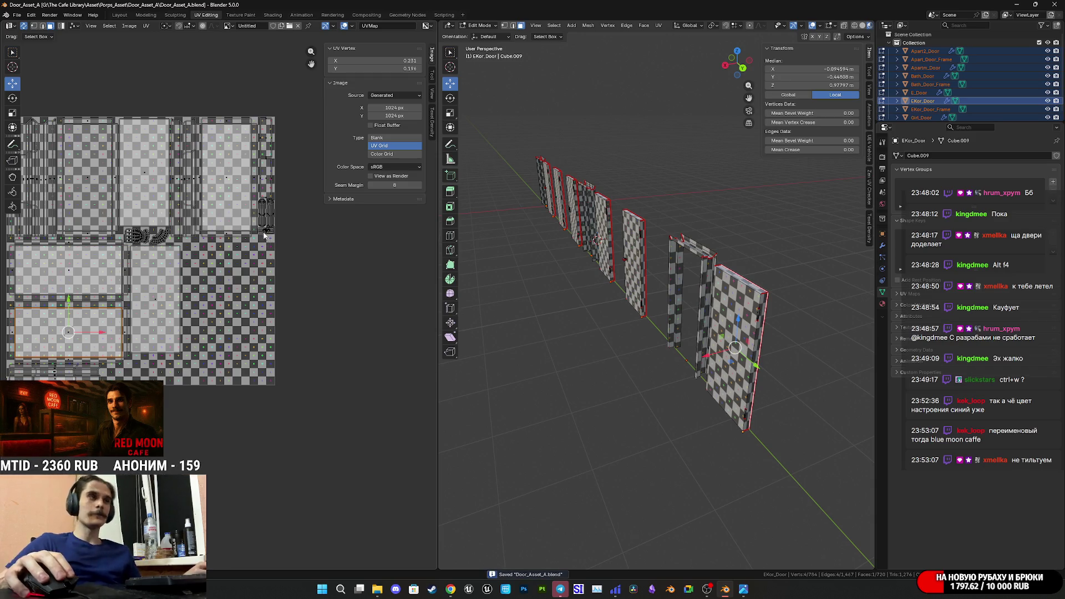
{"action": "scroll", "coordinate": [614, 292], "scroll_direction": "up", "scroll_amount": 5}
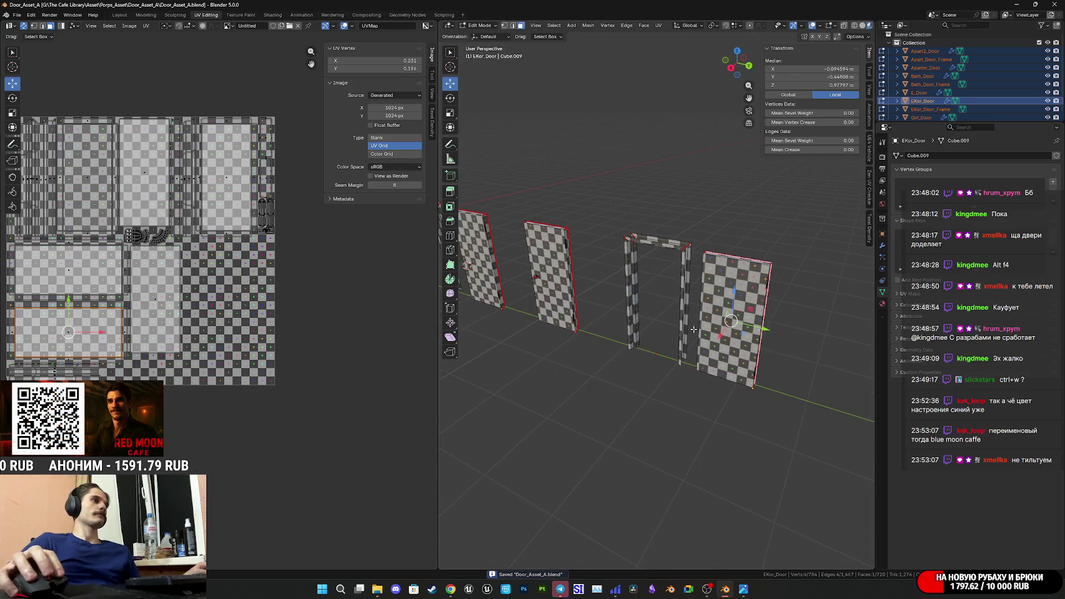
- Select the whole right door mesh with L, then switch to the Twitch dashboard window
{"action": "key", "text": "l"}
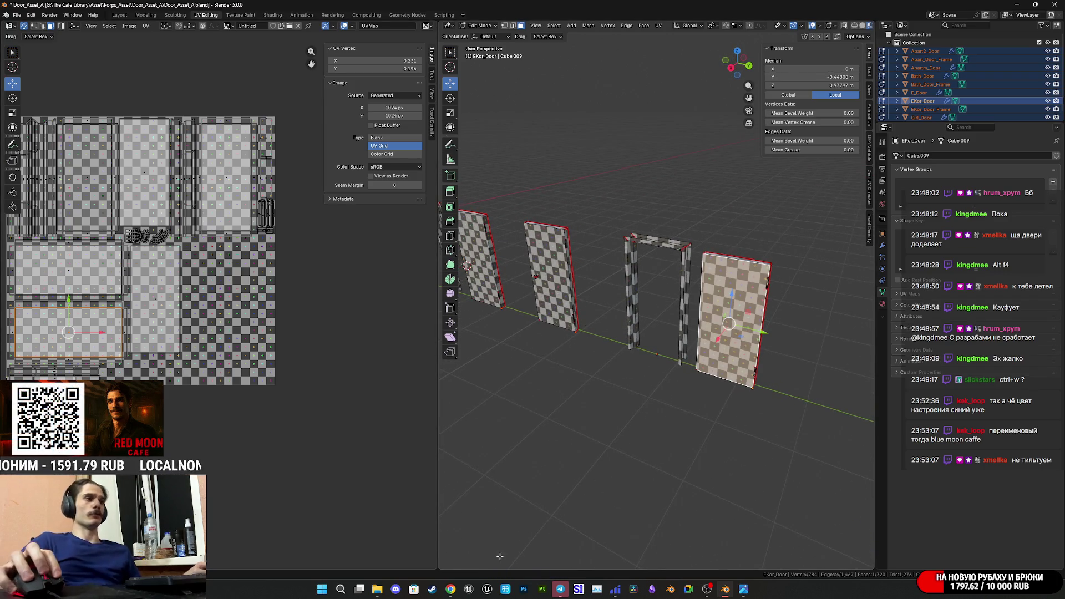
{"action": "mouse_move", "coordinate": [450, 589]}
{"action": "left_click", "coordinate": [466, 541]}
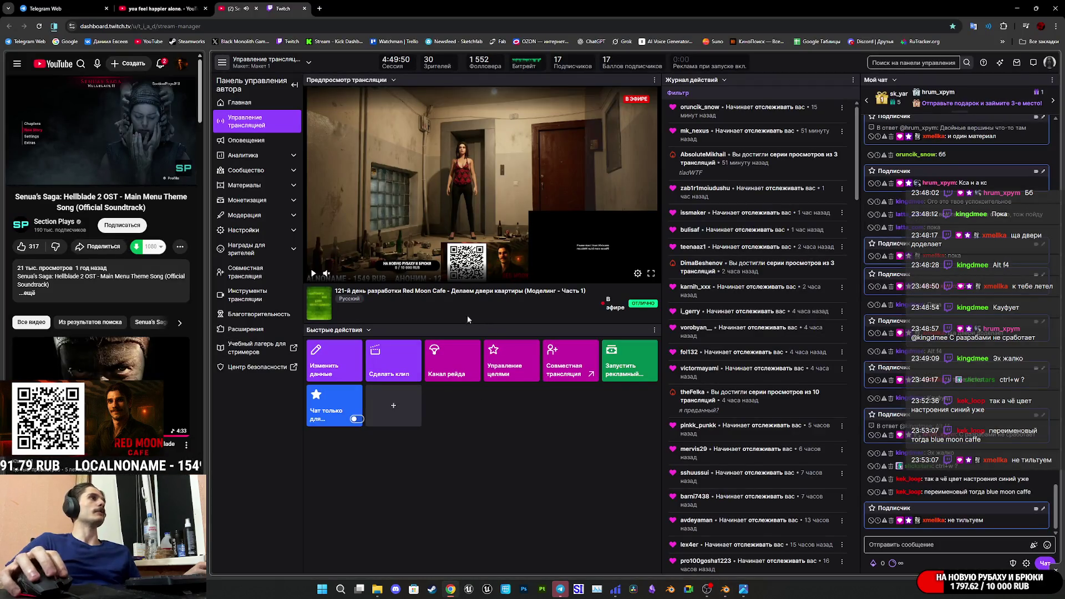
- Zoom into the lock on the IMG_0986.JPG reference door photo, then close it
{"action": "mouse_move", "coordinate": [728, 594]}
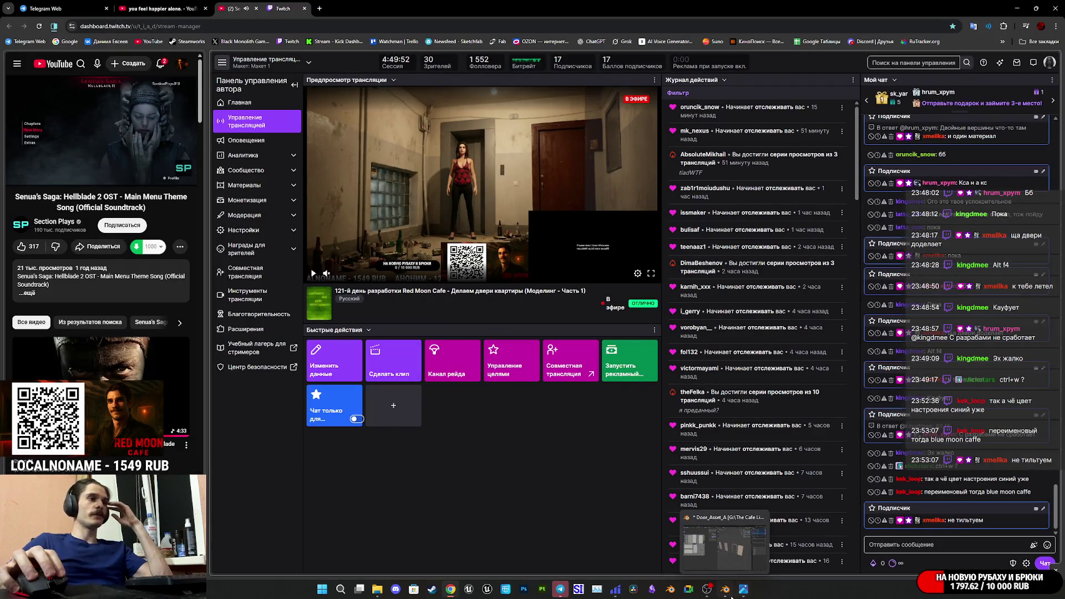
{"action": "left_click", "coordinate": [747, 555]}
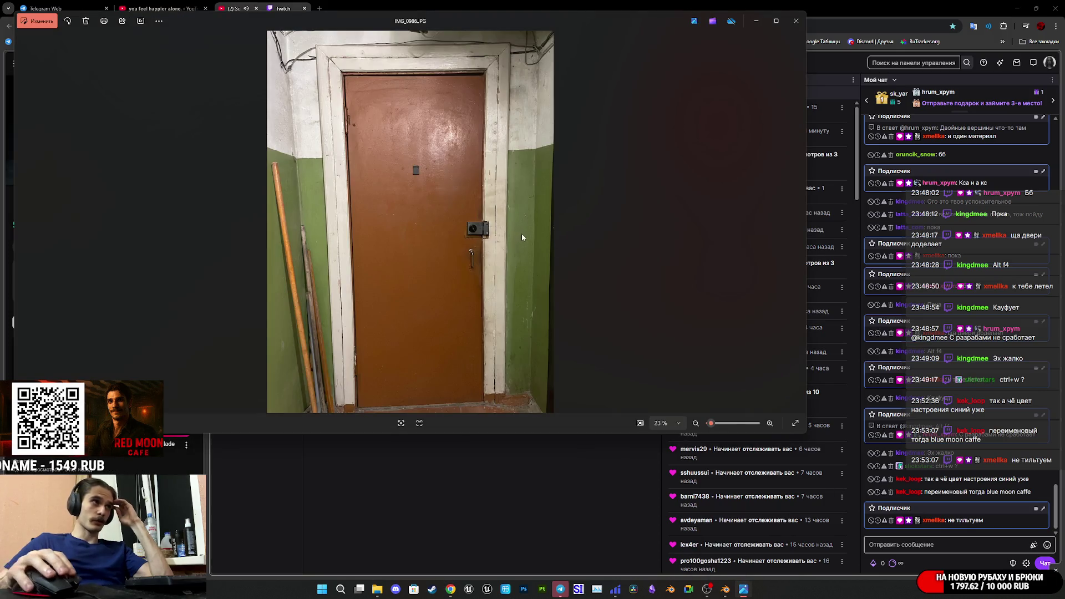
{"action": "scroll", "coordinate": [521, 233], "scroll_direction": "up", "scroll_amount": 10}
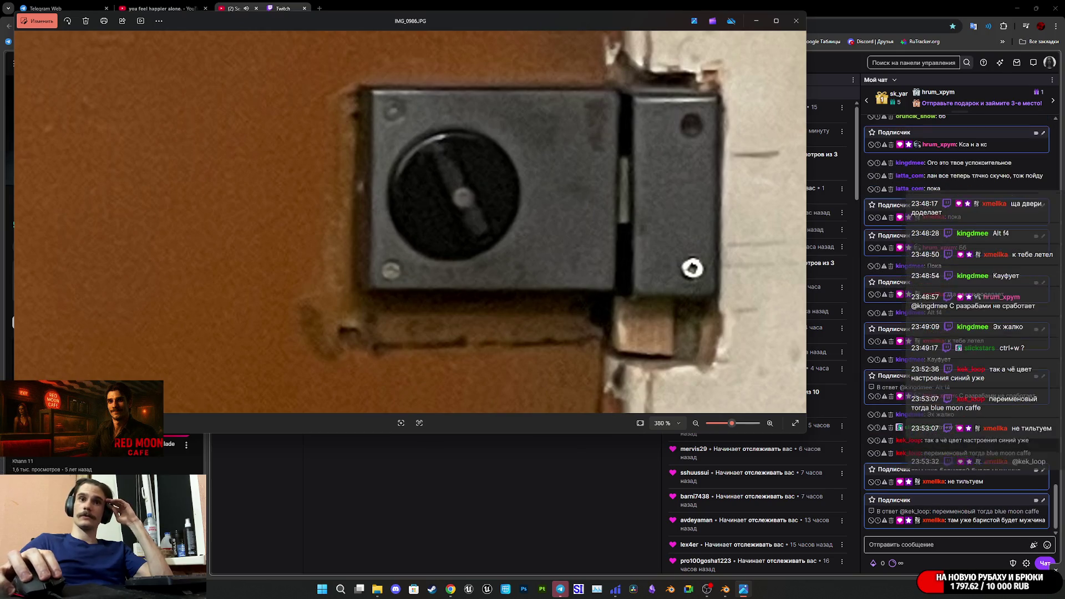
{"action": "key", "text": "alt+F4"}
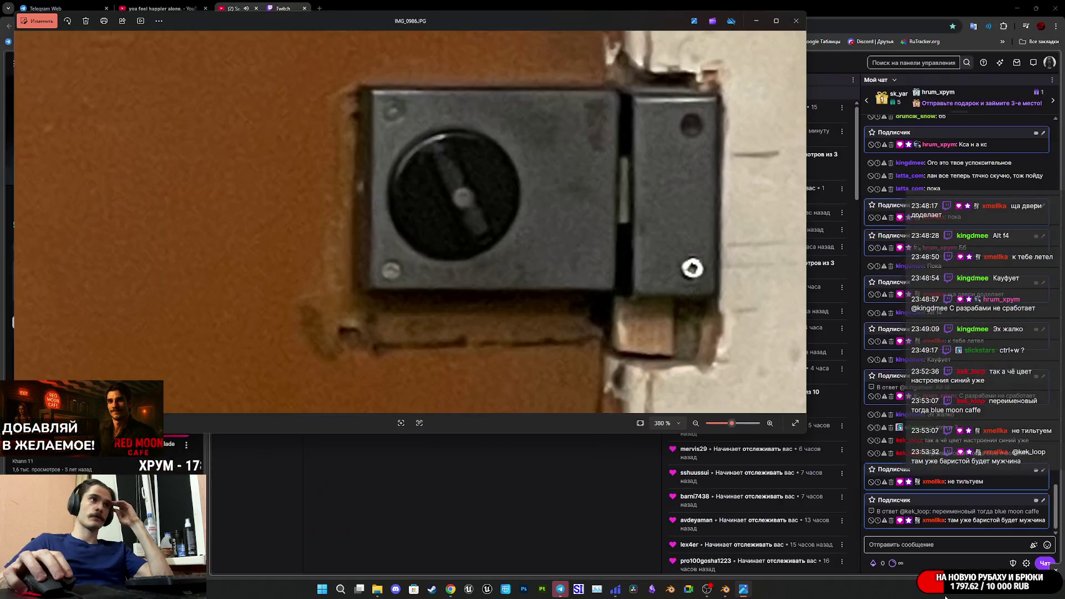
{"action": "scroll", "coordinate": [598, 331], "scroll_direction": "down", "scroll_amount": 7}
{"action": "scroll", "coordinate": [598, 331], "scroll_direction": "down", "scroll_amount": 4}
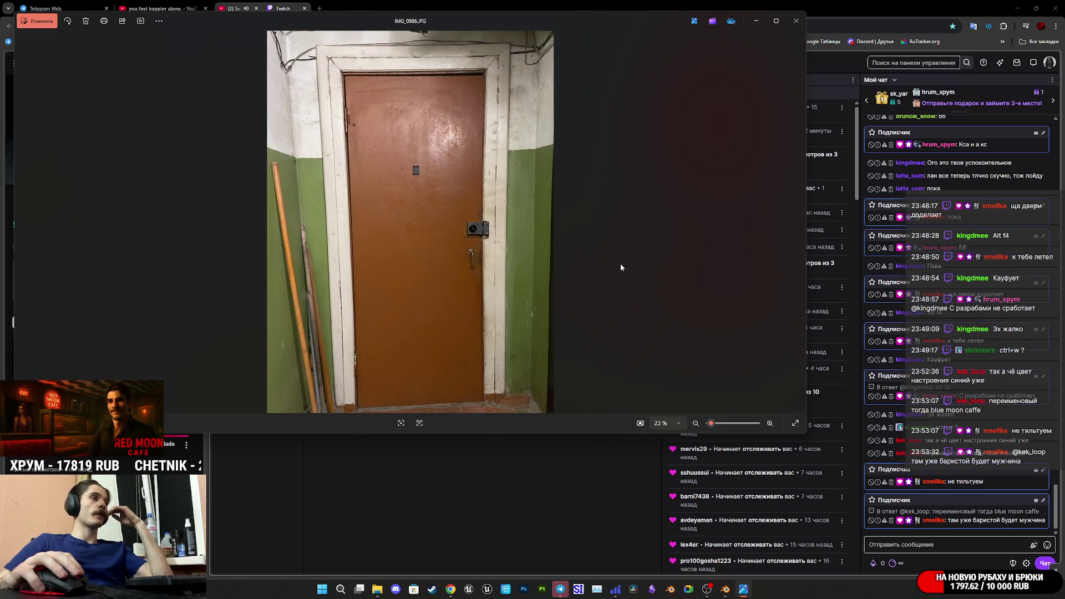
{"action": "left_click", "coordinate": [796, 21]}
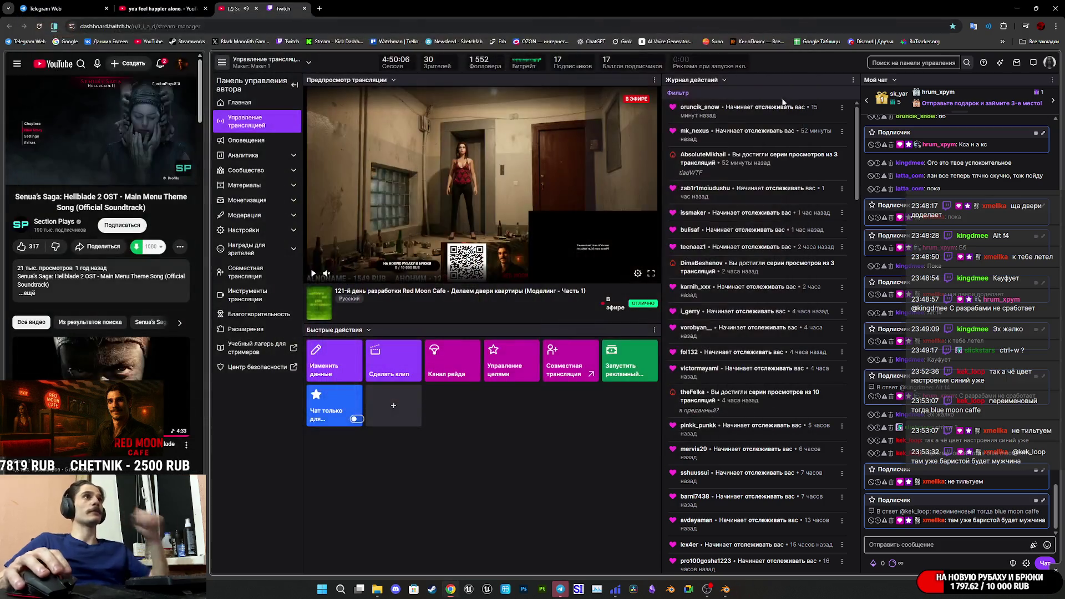
- Look closely at the right door in Blender, then switch to the Telegram Web tab
{"action": "left_click", "coordinate": [736, 593]}
{"action": "mouse_move", "coordinate": [704, 405]}
{"action": "middle_mouse_down"}
{"action": "mouse_move", "coordinate": [752, 378]}
{"action": "mouse_move", "coordinate": [624, 338]}
{"action": "mouse_move", "coordinate": [706, 322]}
{"action": "middle_mouse_up"}
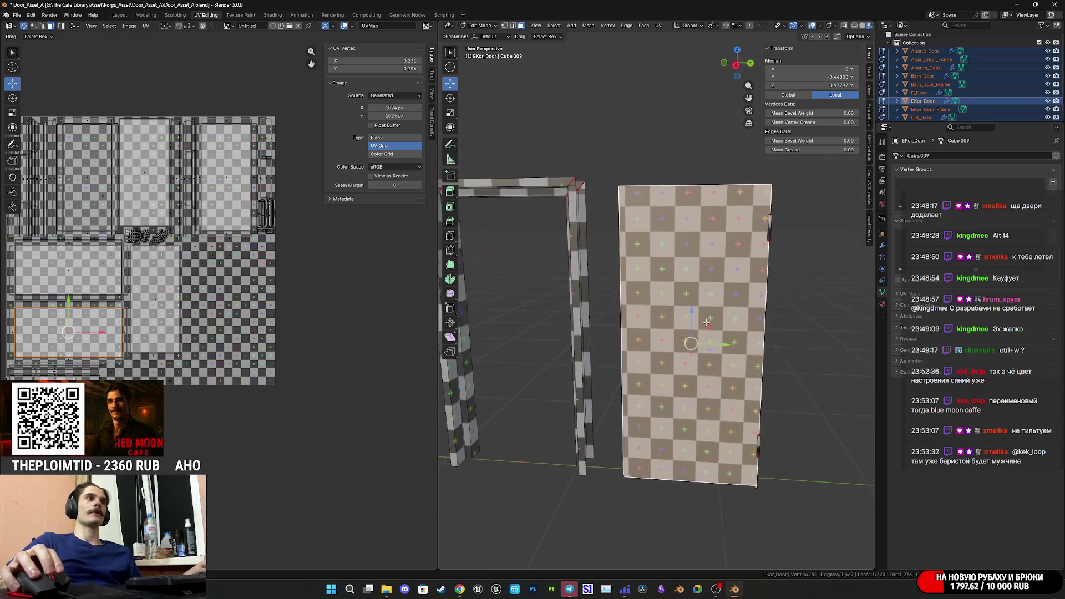
{"action": "scroll", "coordinate": [706, 322], "scroll_direction": "up", "scroll_amount": 4}
{"action": "mouse_move", "coordinate": [713, 376]}
{"action": "middle_mouse_down"}
{"action": "mouse_move", "coordinate": [678, 394]}
{"action": "mouse_move", "coordinate": [689, 380]}
{"action": "middle_mouse_up"}
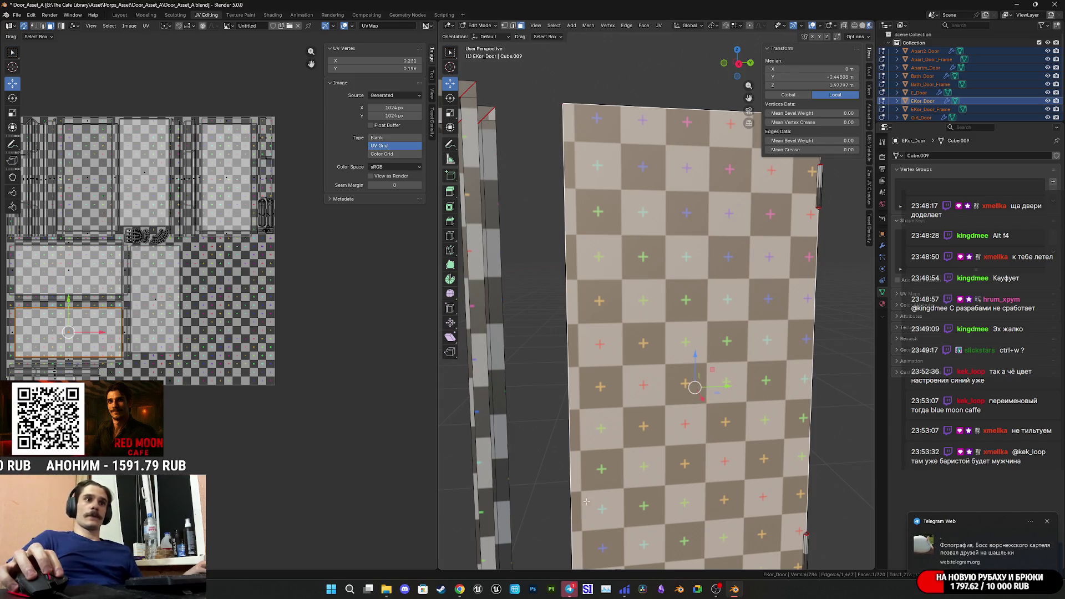
{"action": "left_click", "coordinate": [459, 589]}
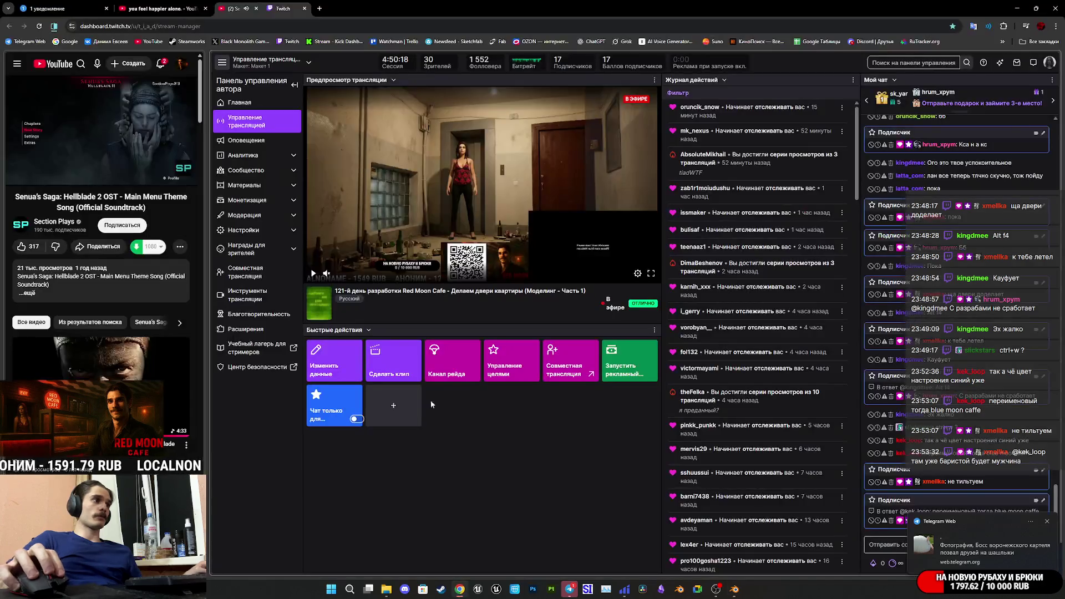
{"action": "left_click", "coordinate": [50, 8]}
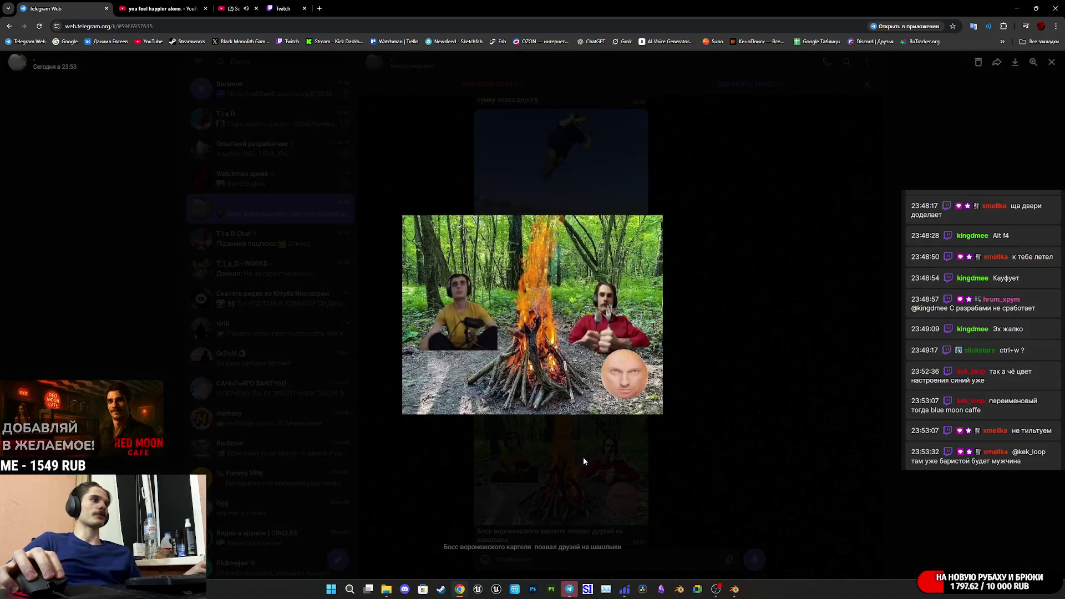
- View the campfire photo full size, then scroll through the chat history
{"action": "left_click", "coordinate": [583, 462]}
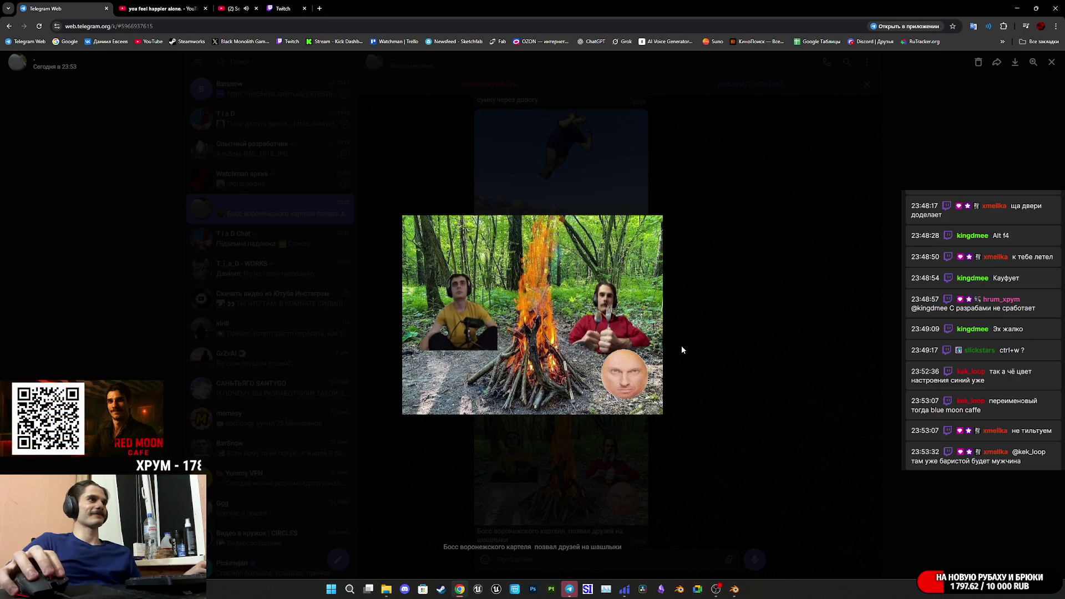
{"action": "left_click", "coordinate": [682, 348]}
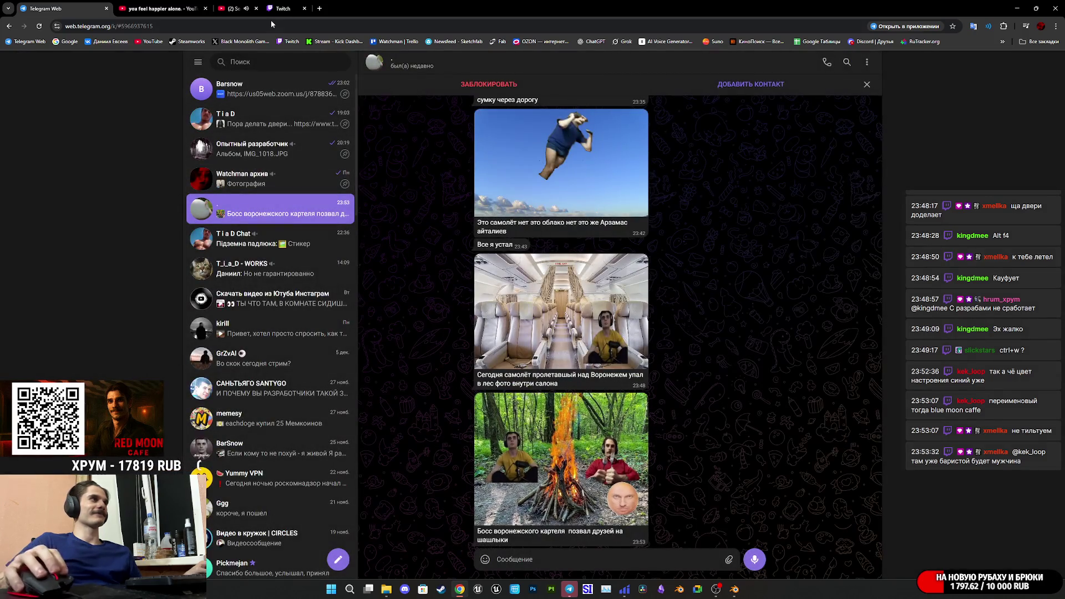
{"action": "scroll", "coordinate": [554, 273], "scroll_direction": "up", "scroll_amount": 20}
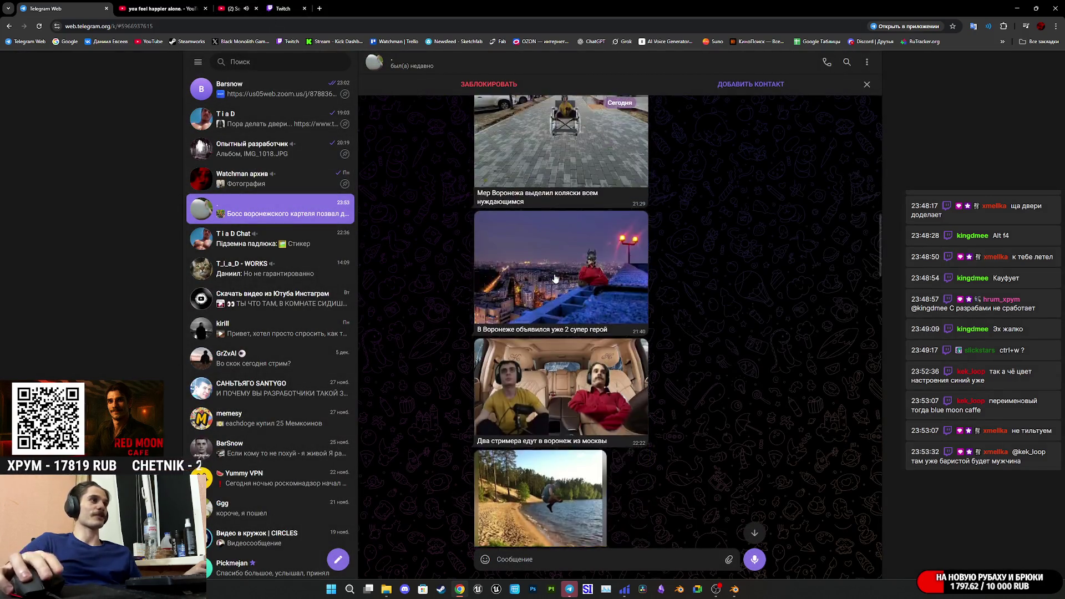
{"action": "scroll", "coordinate": [554, 273], "scroll_direction": "up", "scroll_amount": 5}
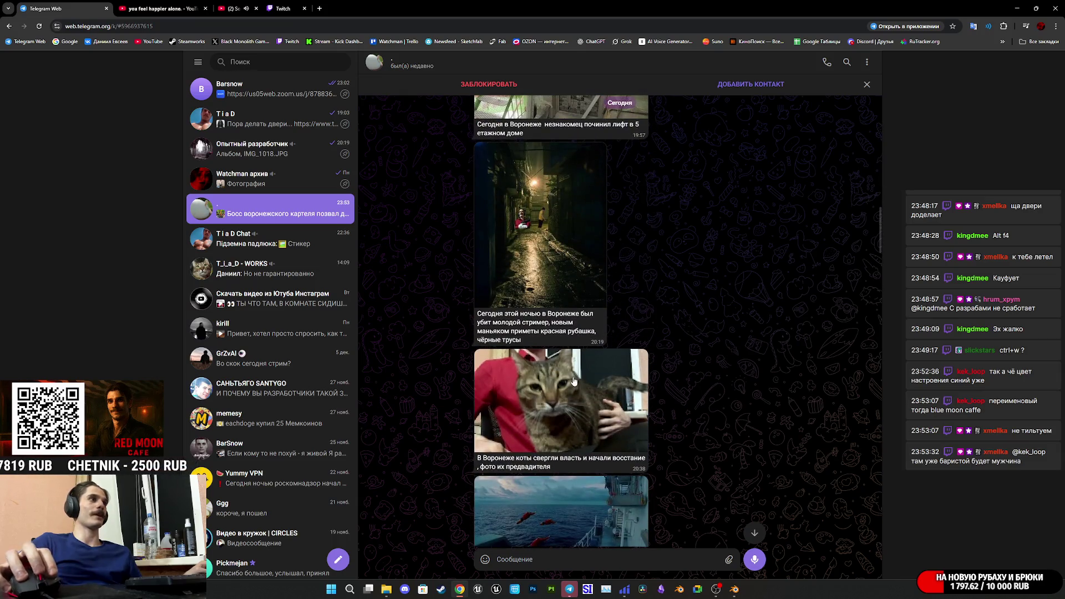
{"action": "scroll", "coordinate": [577, 375], "scroll_direction": "up", "scroll_amount": 3}
{"action": "scroll", "coordinate": [578, 375], "scroll_direction": "up", "scroll_amount": 3}
{"action": "scroll", "coordinate": [586, 216], "scroll_direction": "down", "scroll_amount": 3}
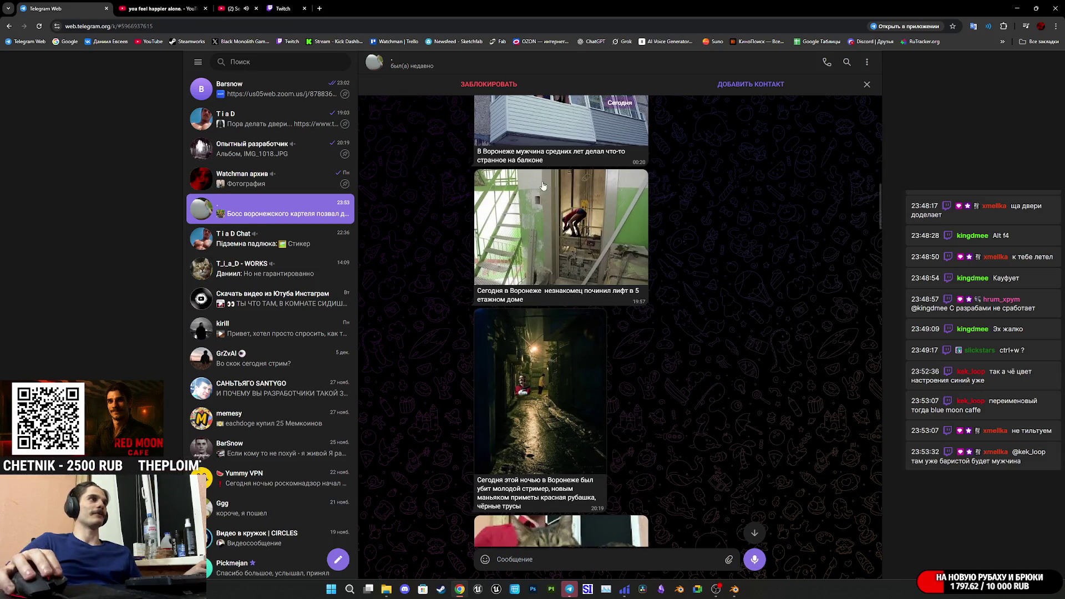
{"action": "scroll", "coordinate": [586, 203], "scroll_direction": "down", "scroll_amount": 4}
{"action": "scroll", "coordinate": [586, 203], "scroll_direction": "down", "scroll_amount": 5}
{"action": "scroll", "coordinate": [613, 244], "scroll_direction": "up", "scroll_amount": 10}
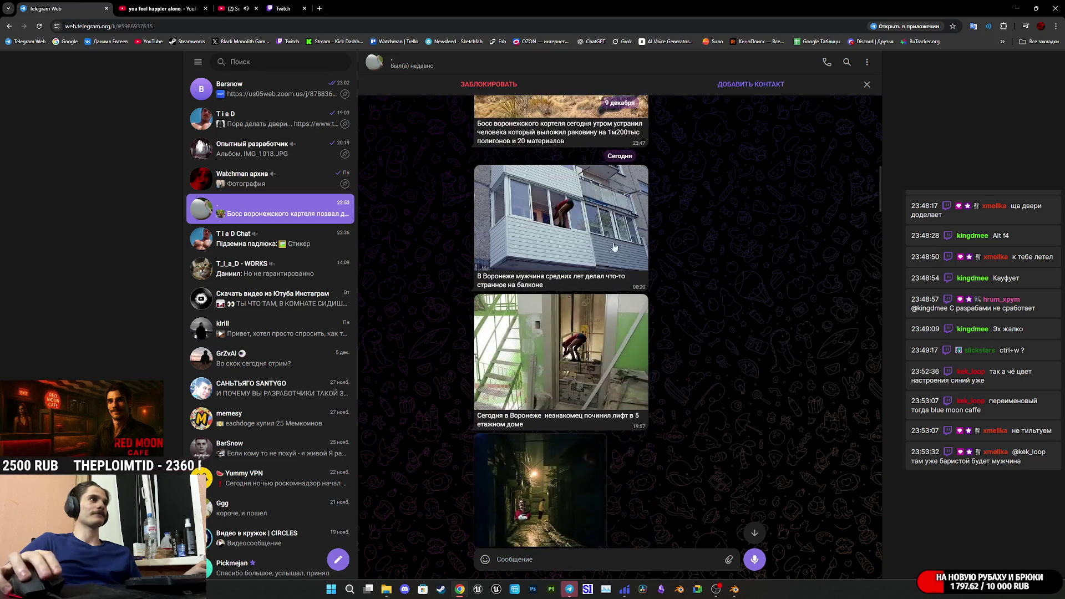
- Select the lift, alley and plane photo messages, cancel the selection, and open a new tab
{"action": "mouse_move", "coordinate": [717, 395]}
{"action": "left_mouse_down"}
{"action": "mouse_move", "coordinate": [719, 488]}
{"action": "mouse_move", "coordinate": [740, 448]}
{"action": "mouse_move", "coordinate": [741, 475]}
{"action": "mouse_move", "coordinate": [743, 455]}
{"action": "left_mouse_up"}
{"action": "scroll", "coordinate": [723, 480], "scroll_direction": "down", "scroll_amount": 10}
{"action": "scroll", "coordinate": [731, 463], "scroll_direction": "down", "scroll_amount": 10}
{"action": "scroll", "coordinate": [740, 474], "scroll_direction": "down", "scroll_amount": 3}
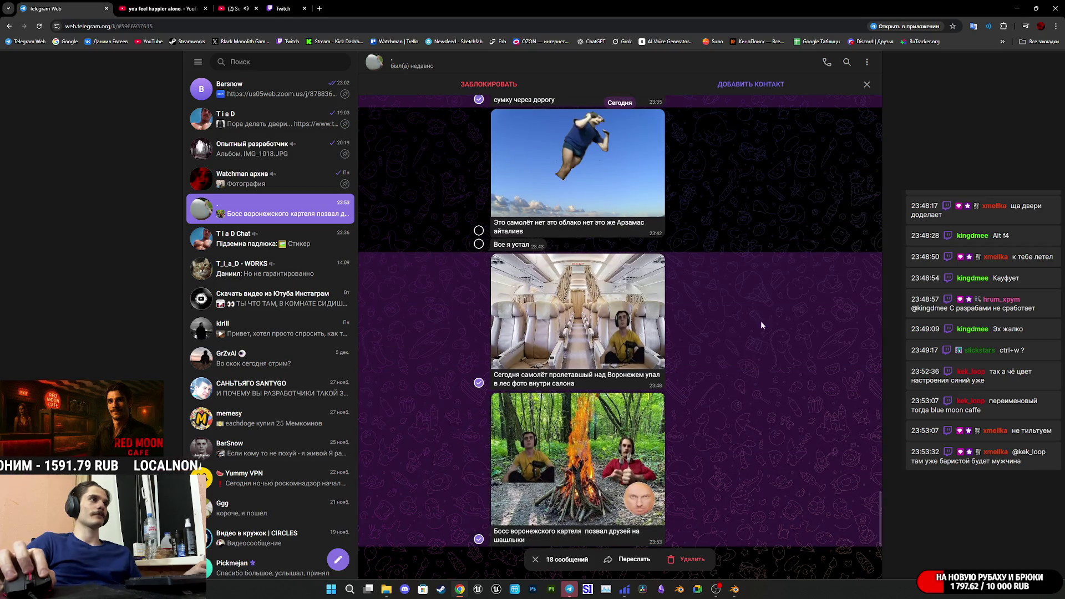
{"action": "mouse_move", "coordinate": [738, 206]}
{"action": "left_mouse_down"}
{"action": "mouse_move", "coordinate": [714, 200]}
{"action": "mouse_move", "coordinate": [741, 269]}
{"action": "mouse_move", "coordinate": [725, 318]}
{"action": "mouse_move", "coordinate": [727, 394]}
{"action": "left_mouse_up"}
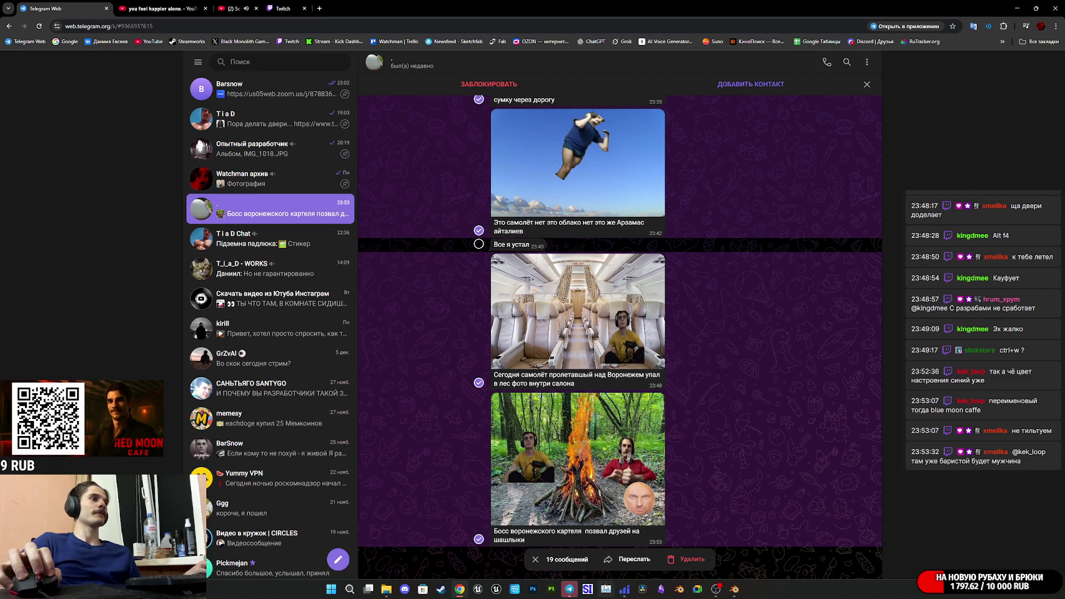
{"action": "left_click", "coordinate": [535, 559]}
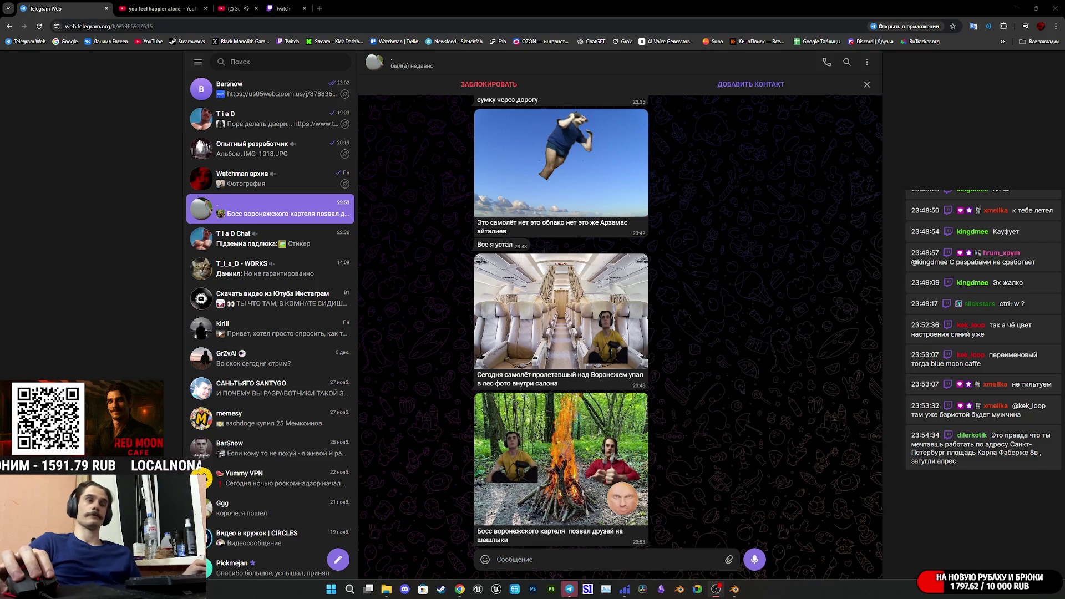
{"action": "left_click", "coordinate": [320, 8]}
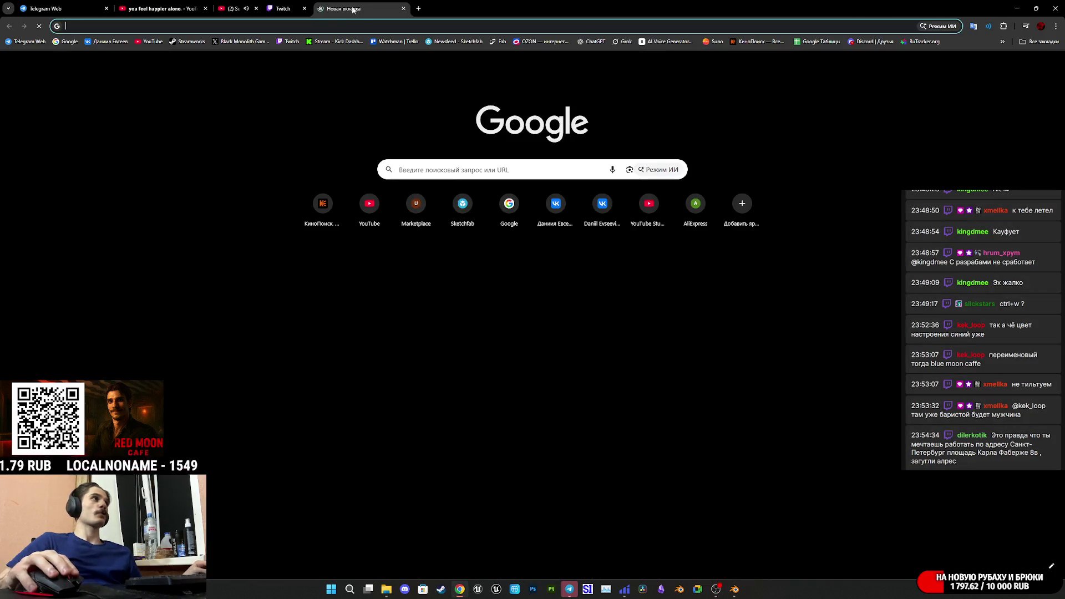
- Close the empty tab with Ctrl+W and return to the Twitch stream manager tab
{"action": "key", "text": "ctrl+w"}
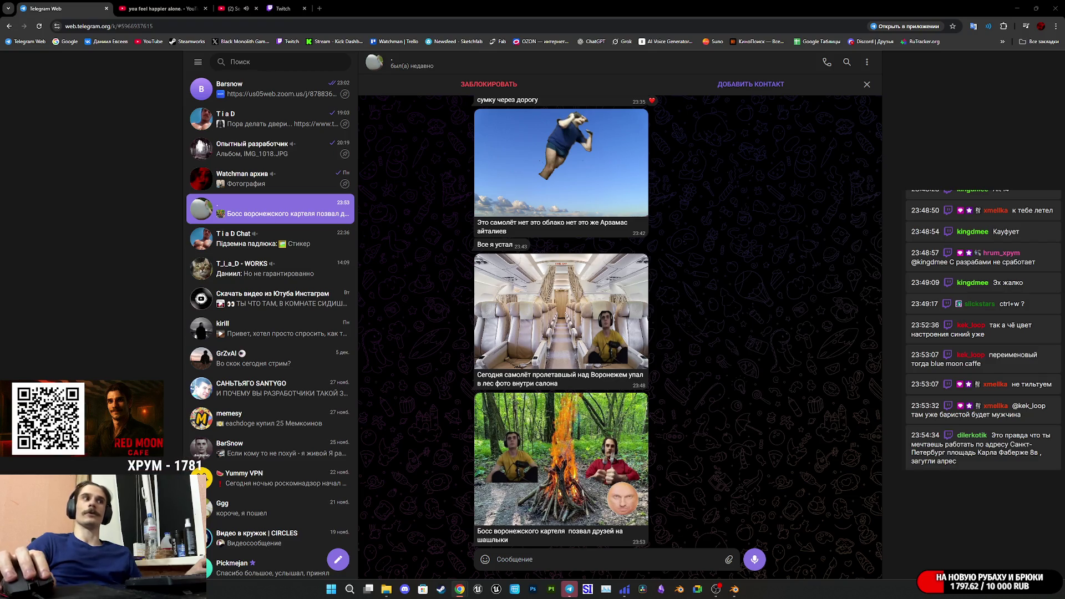
{"action": "left_click", "coordinate": [288, 8]}
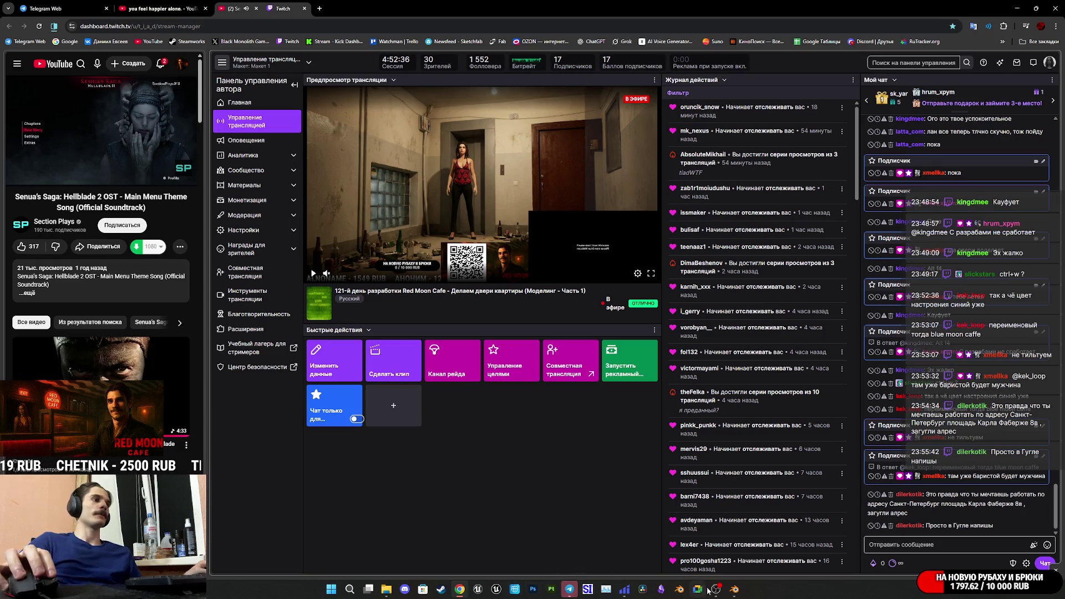
- Save the door asset file and pan along the row of doors to inspect their checker texture
{"action": "left_click", "coordinate": [733, 589]}
{"action": "key", "text": "ctrl+s"}
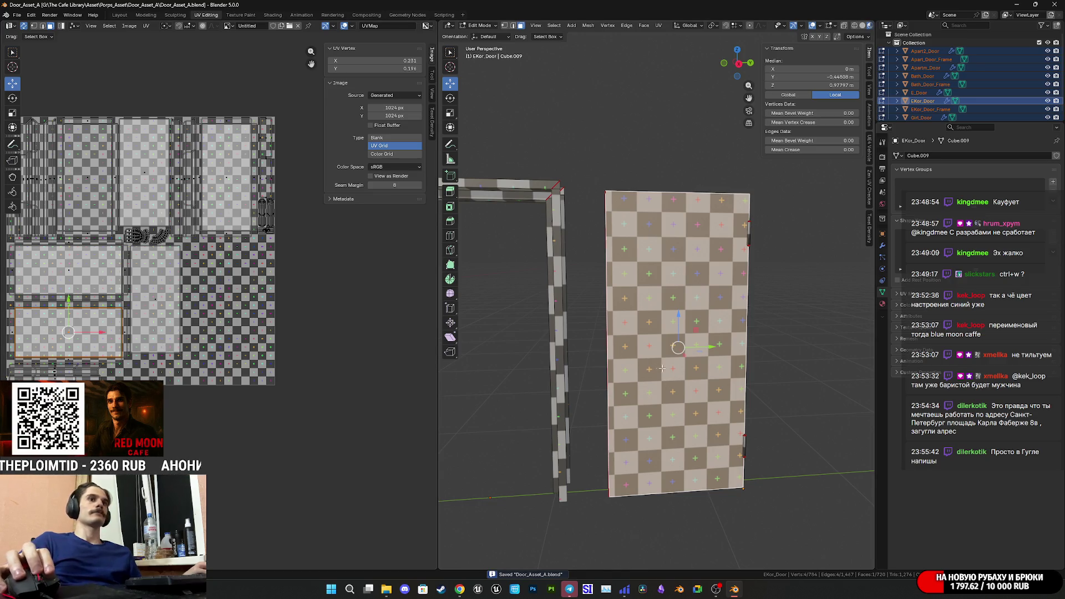
{"action": "scroll", "coordinate": [661, 368], "scroll_direction": "up", "scroll_amount": 2}
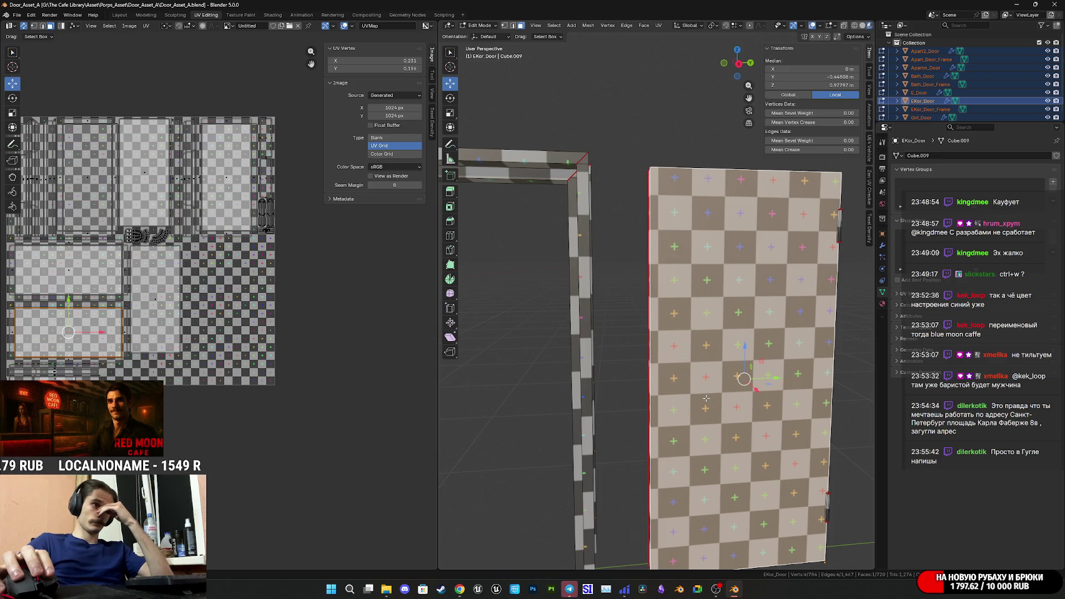
{"action": "scroll", "coordinate": [706, 398], "scroll_direction": "down", "scroll_amount": 6}
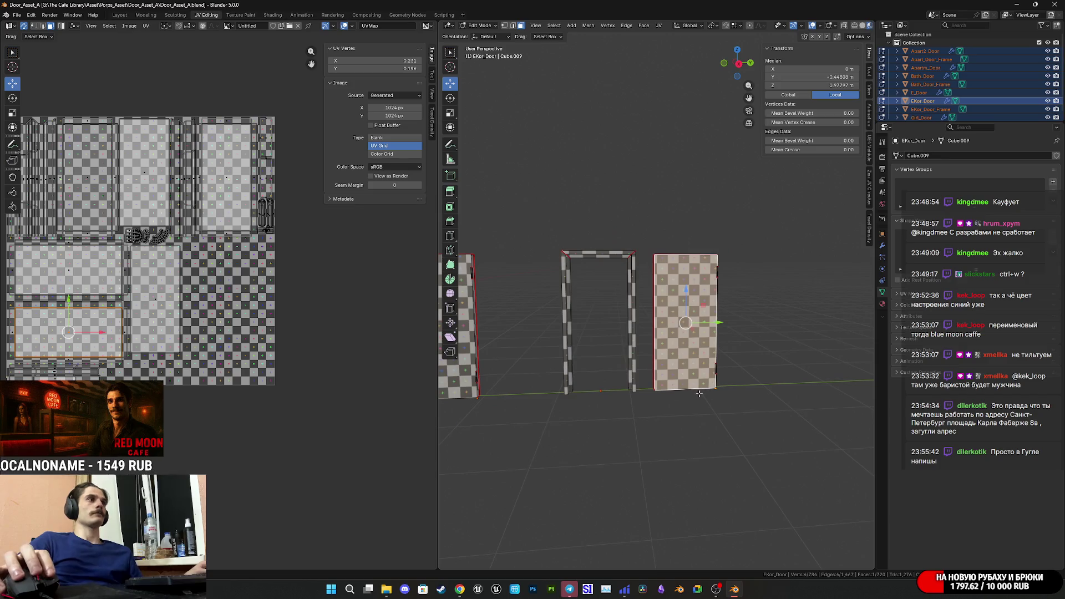
{"action": "middle_click_drag", "start_coordinate": [660, 374], "coordinate": [810, 422], "text": "shift"}
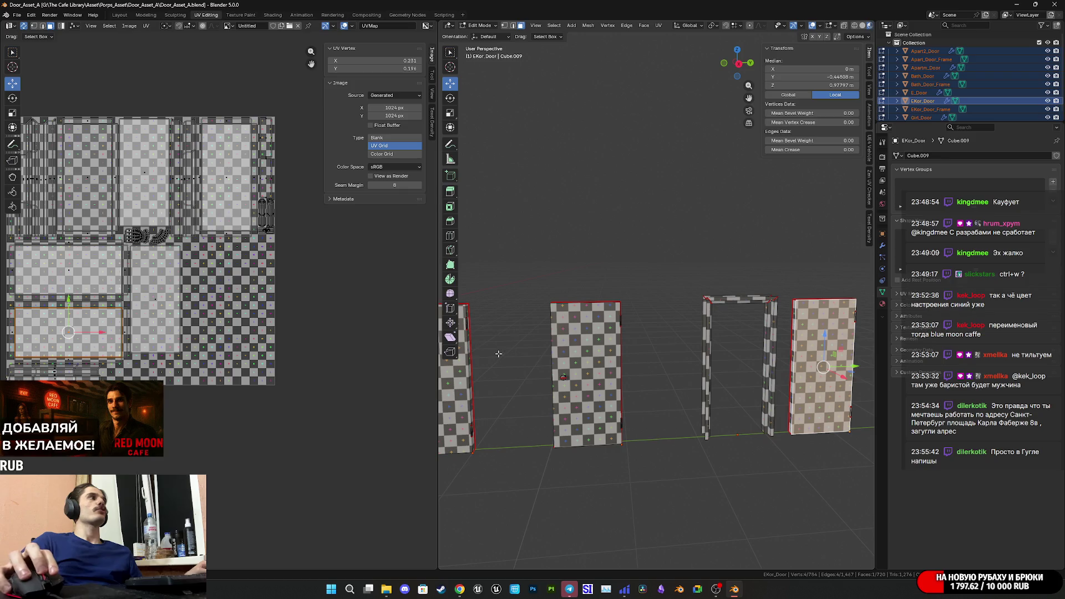
{"action": "scroll", "coordinate": [803, 420], "scroll_direction": "up", "scroll_amount": 2}
{"action": "mouse_move", "coordinate": [744, 422]}
{"action": "middle_mouse_down"}
{"action": "mouse_move", "coordinate": [691, 412]}
{"action": "mouse_move", "coordinate": [770, 444]}
{"action": "middle_mouse_up"}
- Select the apartment door's large front face from a frontal view and save the file again
{"action": "left_click", "coordinate": [688, 410]}
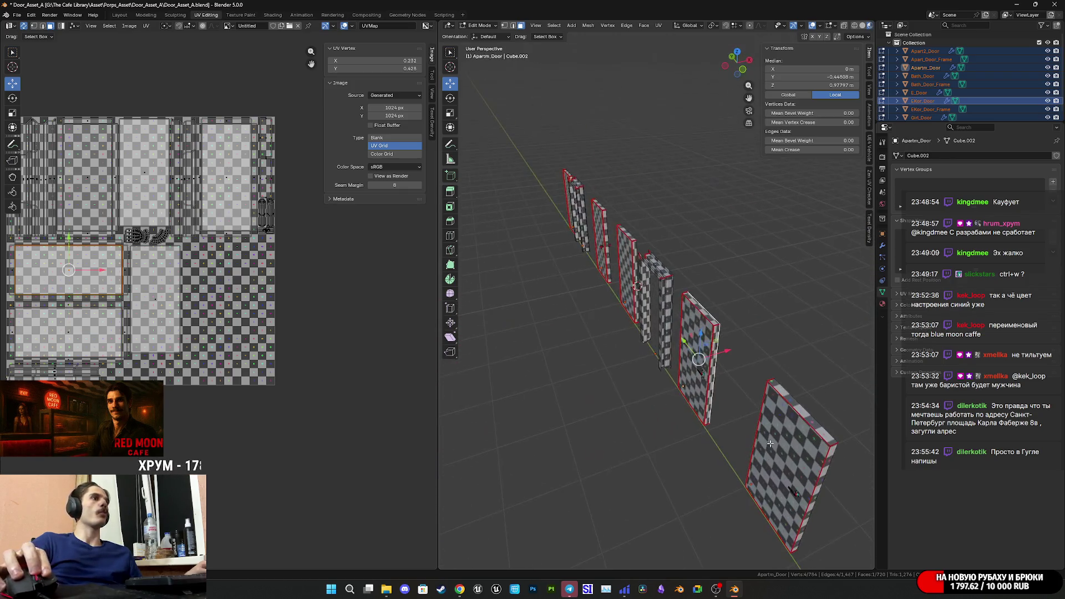
{"action": "left_click", "coordinate": [685, 382]}
{"action": "mouse_move", "coordinate": [686, 382]}
{"action": "middle_mouse_down"}
{"action": "mouse_move", "coordinate": [641, 370]}
{"action": "mouse_move", "coordinate": [778, 415]}
{"action": "mouse_move", "coordinate": [723, 422]}
{"action": "middle_mouse_up"}
{"action": "left_click", "coordinate": [694, 369]}
{"action": "key", "text": "ctrl+s"}
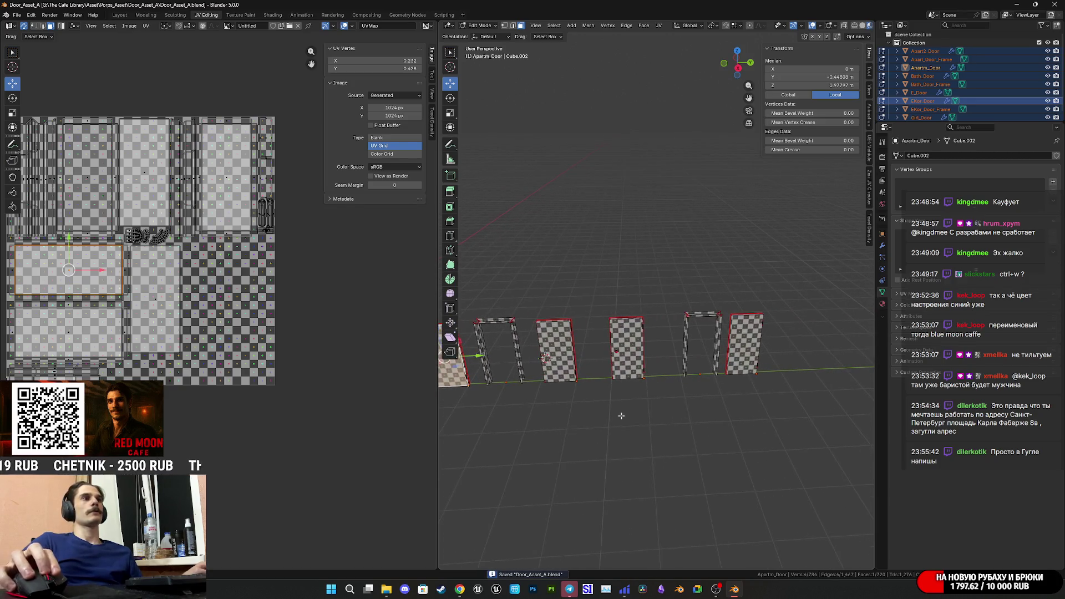
{"action": "scroll", "coordinate": [722, 422], "scroll_direction": "up", "scroll_amount": 2}
- Frame the EKor_Door face flat-on in Right view, then reopen reference photo IMG_0986.JPG
{"action": "left_click", "coordinate": [785, 392]}
{"action": "middle_click_drag", "start_coordinate": [800, 411], "coordinate": [705, 415], "text": "shift"}
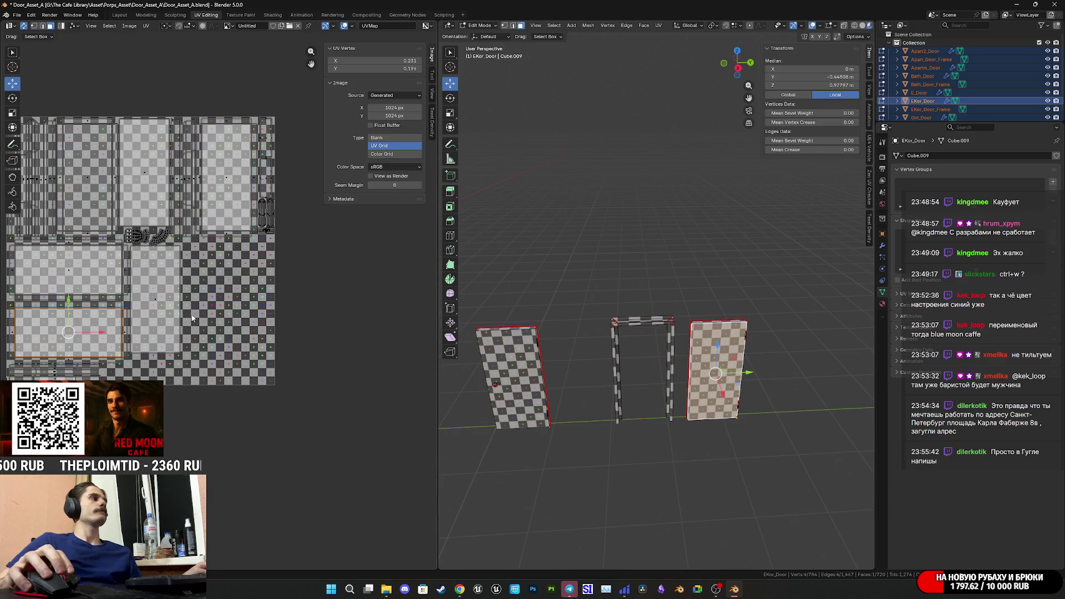
{"action": "key", "text": "KP_Decimal"}
{"action": "scroll", "coordinate": [579, 318], "scroll_direction": "up", "scroll_amount": 5}
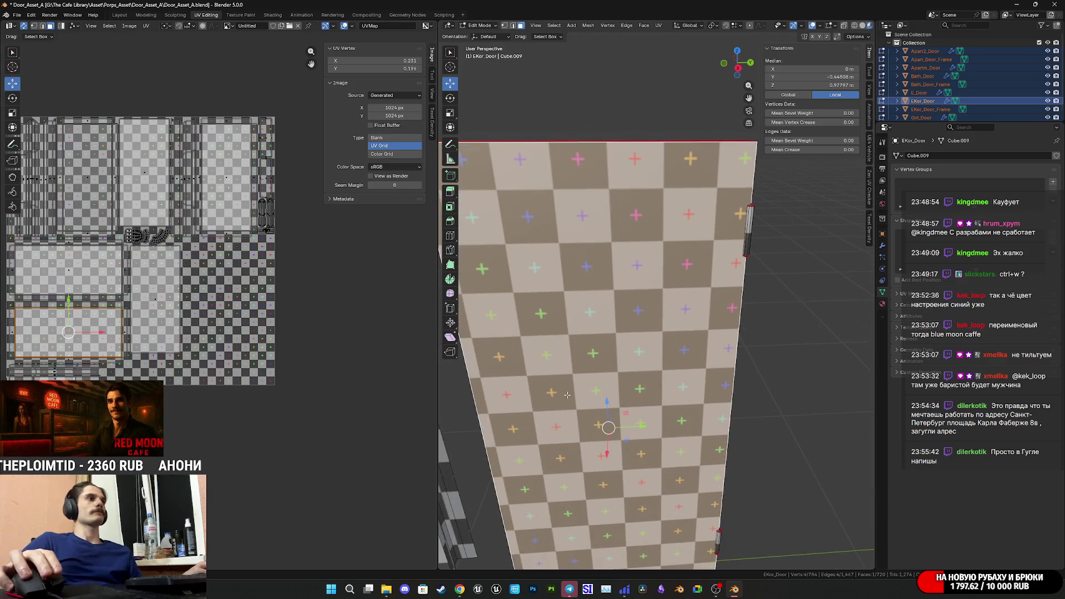
{"action": "left_click_drag", "start_coordinate": [731, 71], "coordinate": [704, 101]}
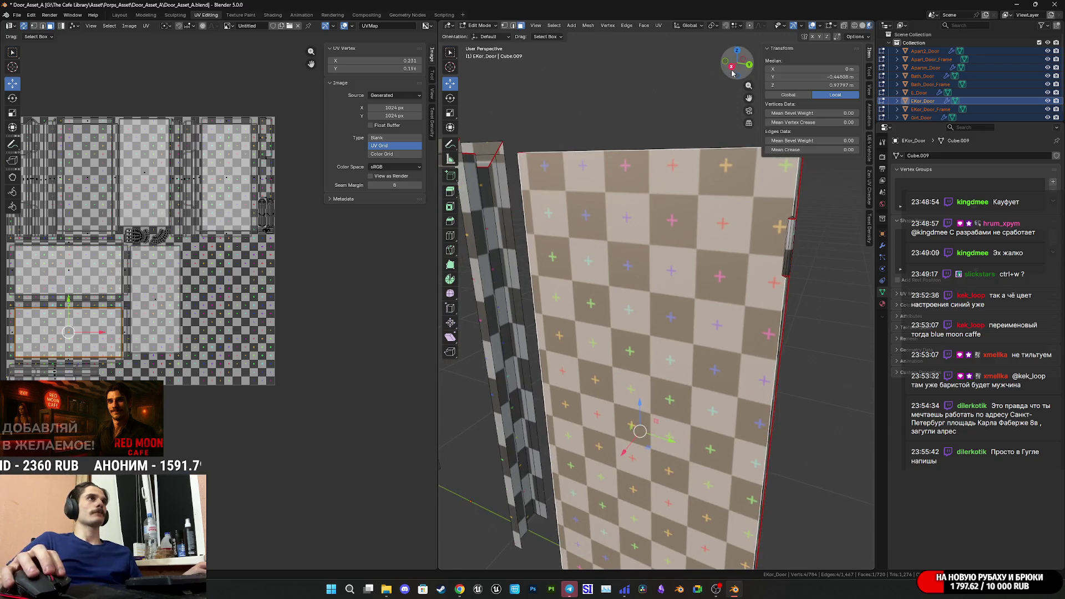
{"action": "left_click", "coordinate": [730, 68]}
{"action": "scroll", "coordinate": [652, 324], "scroll_direction": "up", "scroll_amount": 3}
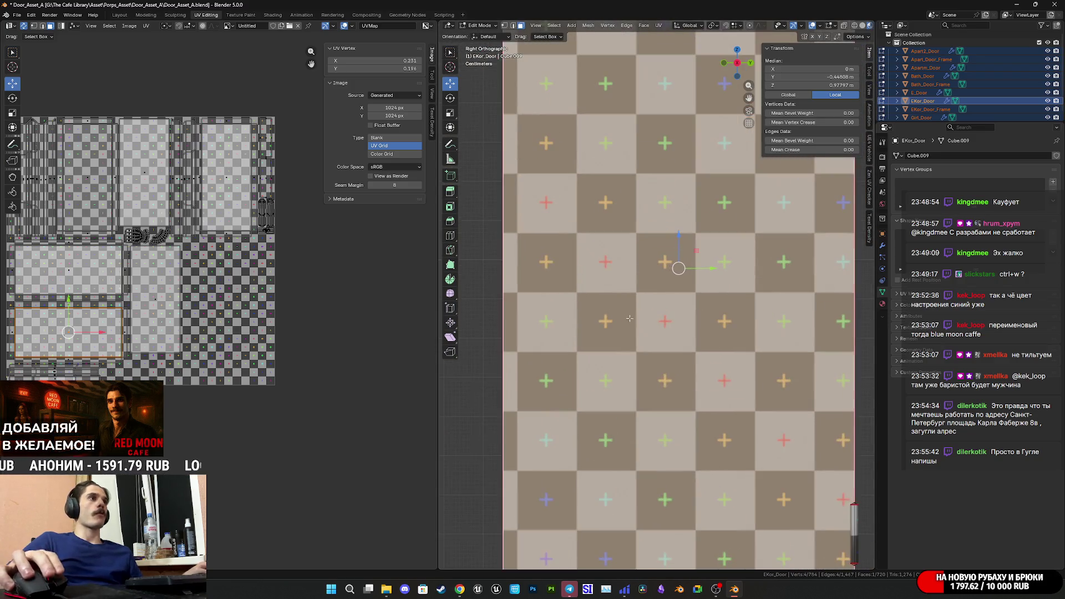
{"action": "scroll", "coordinate": [685, 378], "scroll_direction": "down", "scroll_amount": 5}
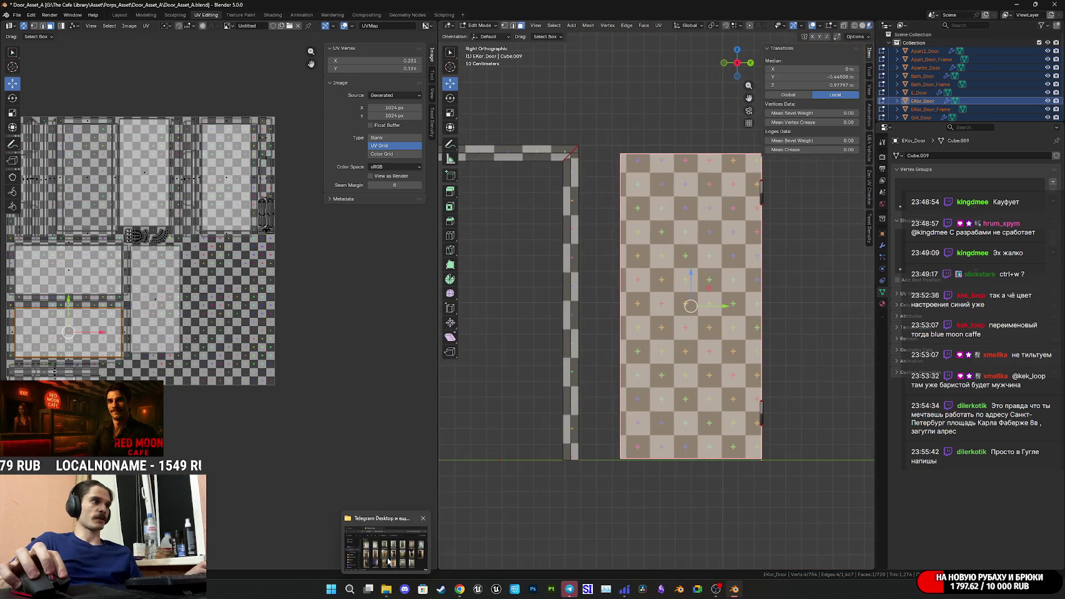
{"action": "left_click", "coordinate": [387, 546]}
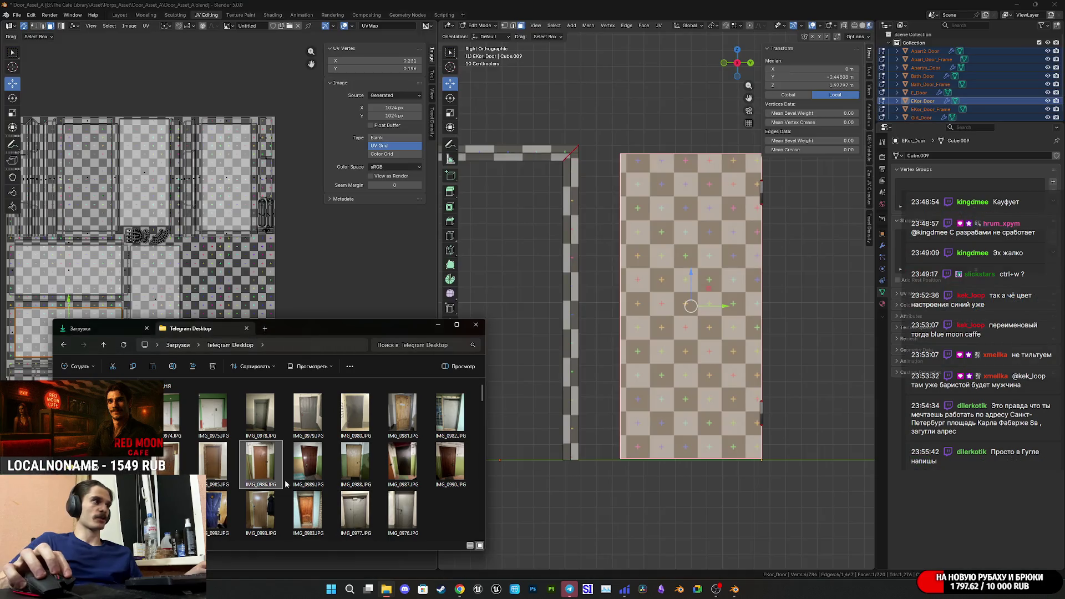
{"action": "double_click", "coordinate": [265, 469]}
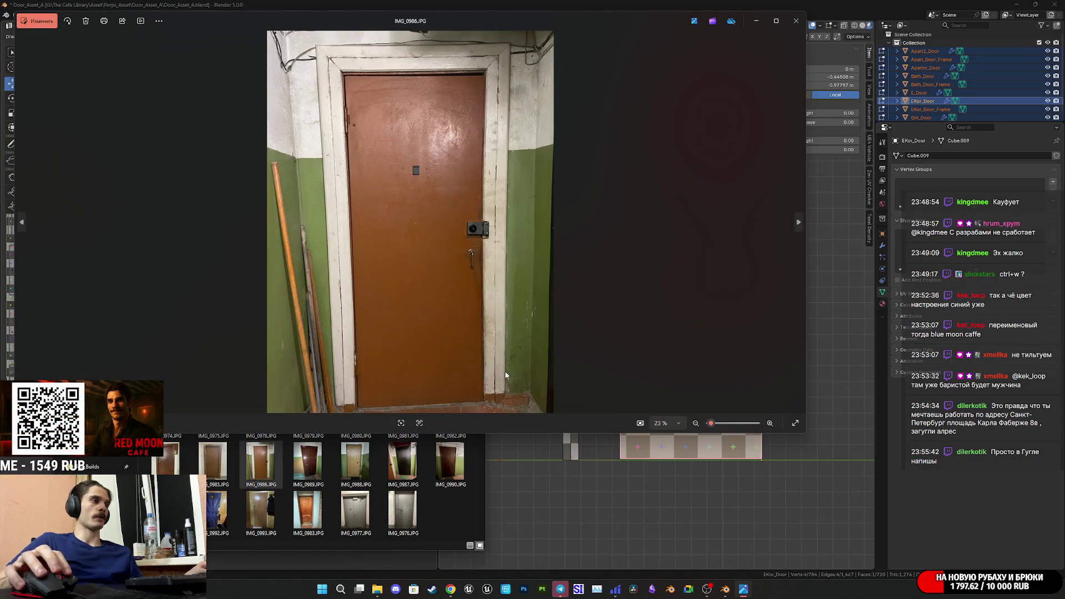
- Swap to reference photo IMG_0985.JPG showing the whole brown door, then bring Chrome forward
{"action": "left_click", "coordinate": [797, 22]}
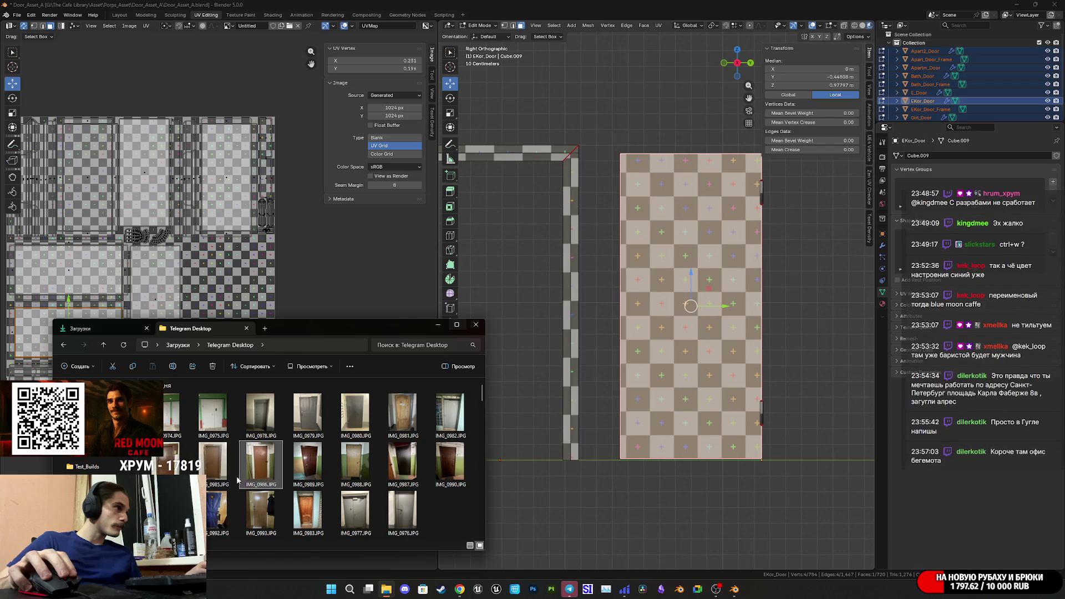
{"action": "double_click", "coordinate": [217, 466]}
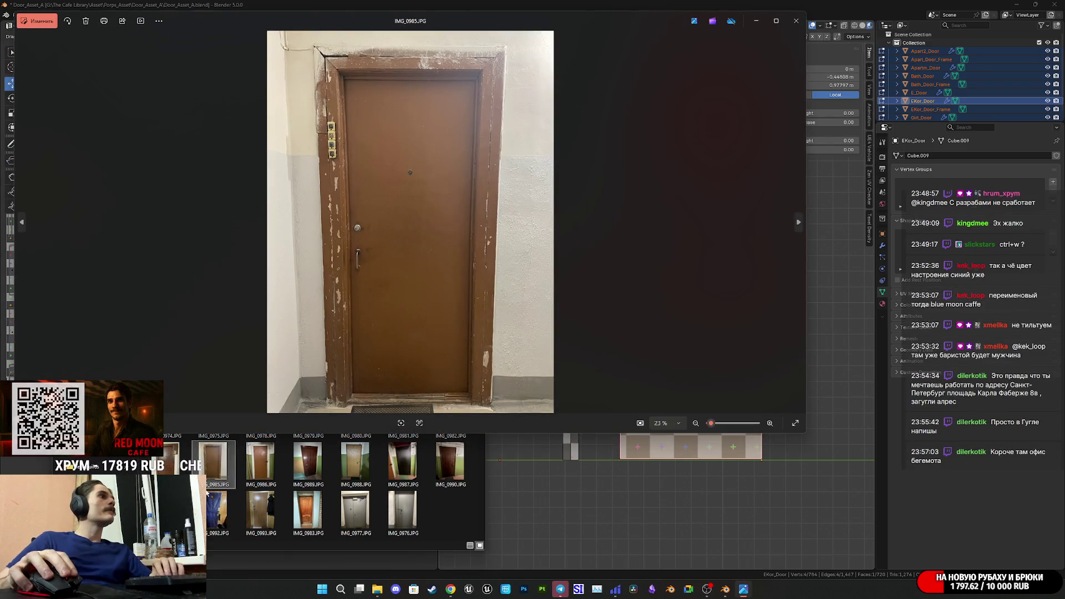
{"action": "scroll", "coordinate": [373, 248], "scroll_direction": "up", "scroll_amount": 3}
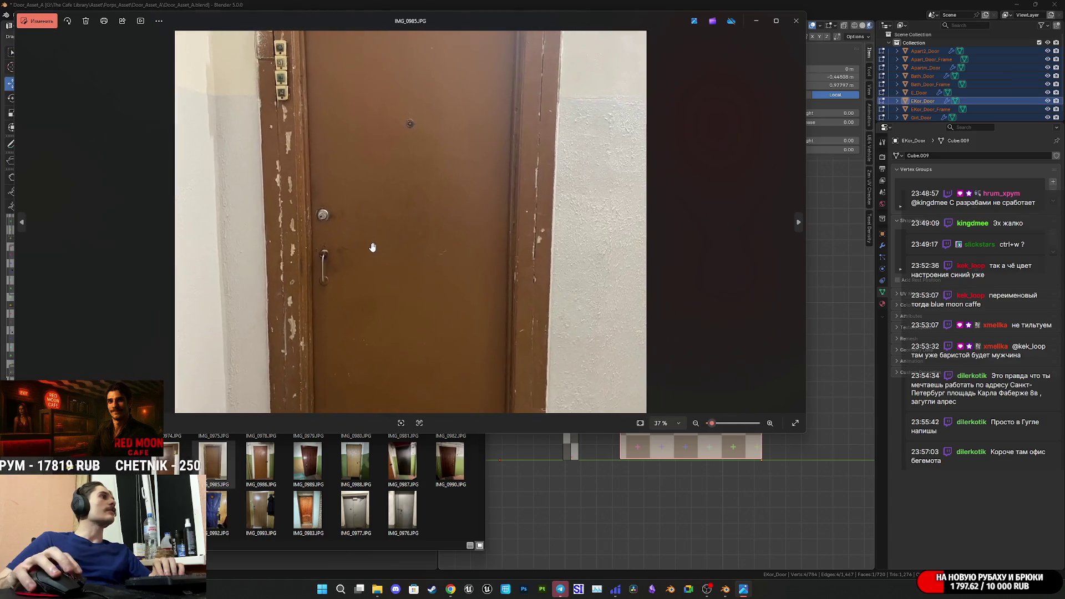
{"action": "scroll", "coordinate": [393, 345], "scroll_direction": "down", "scroll_amount": 3}
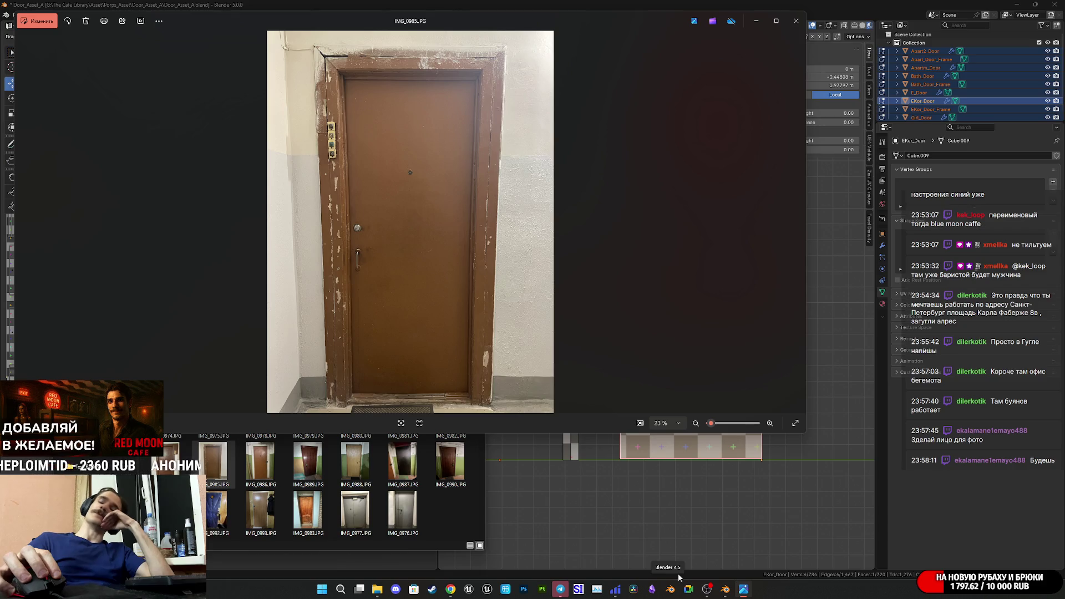
{"action": "mouse_move", "coordinate": [451, 589]}
{"action": "left_click", "coordinate": [444, 551]}
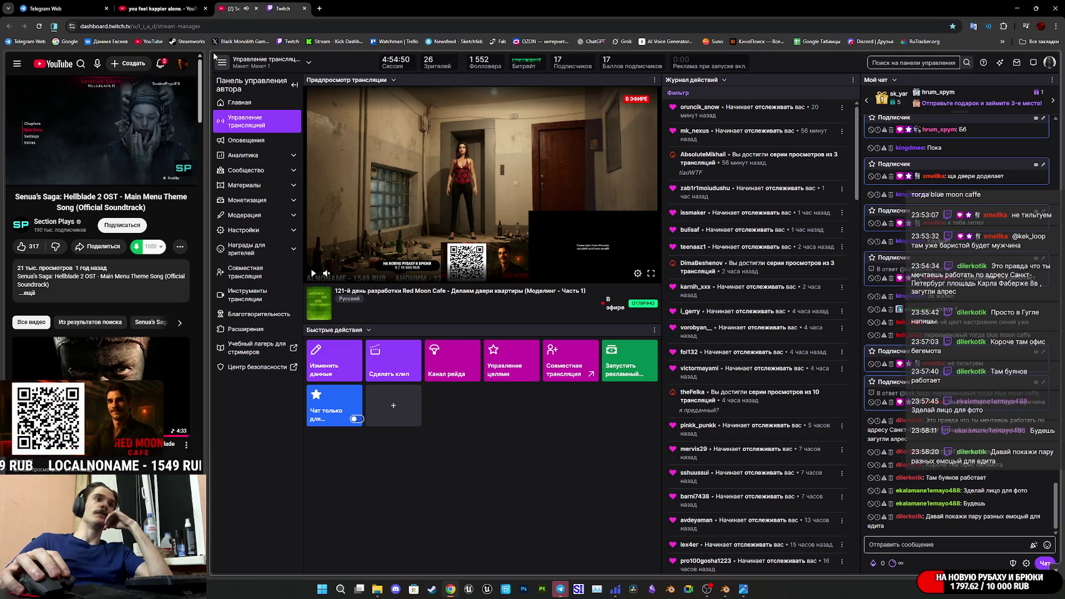
- Play the YouTube ambient music video from an earlier point, then return to the Twitch tab
{"action": "left_click", "coordinate": [160, 8]}
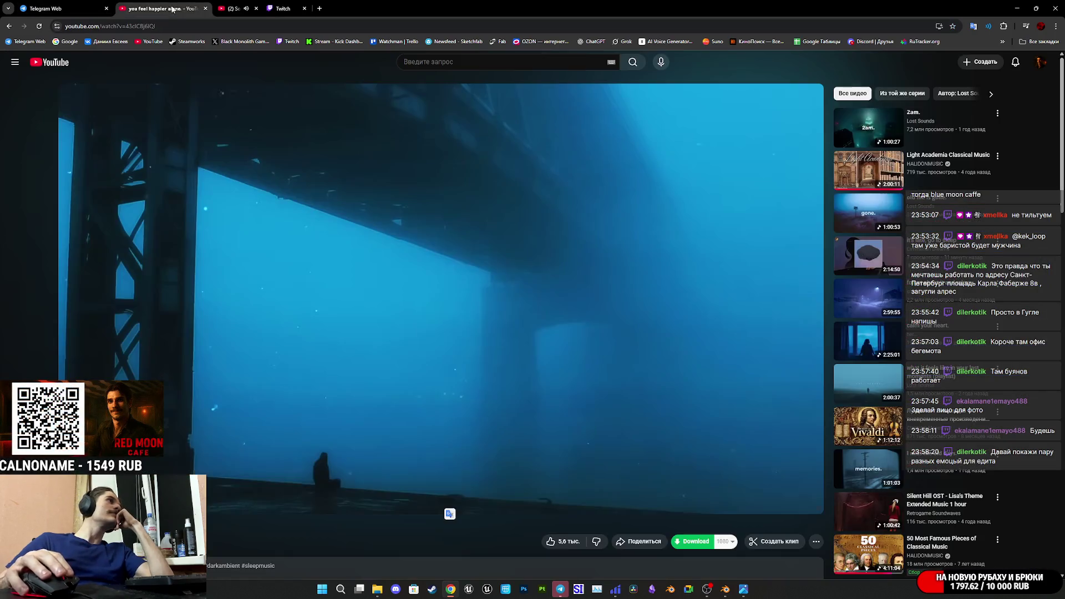
{"action": "left_click", "coordinate": [372, 271]}
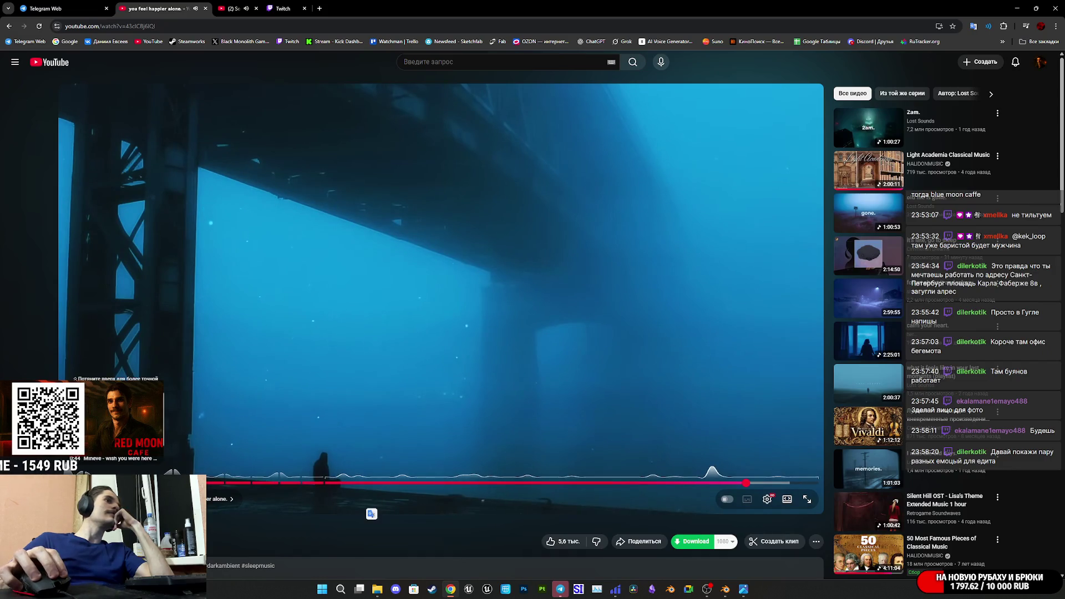
{"action": "left_click", "coordinate": [325, 482]}
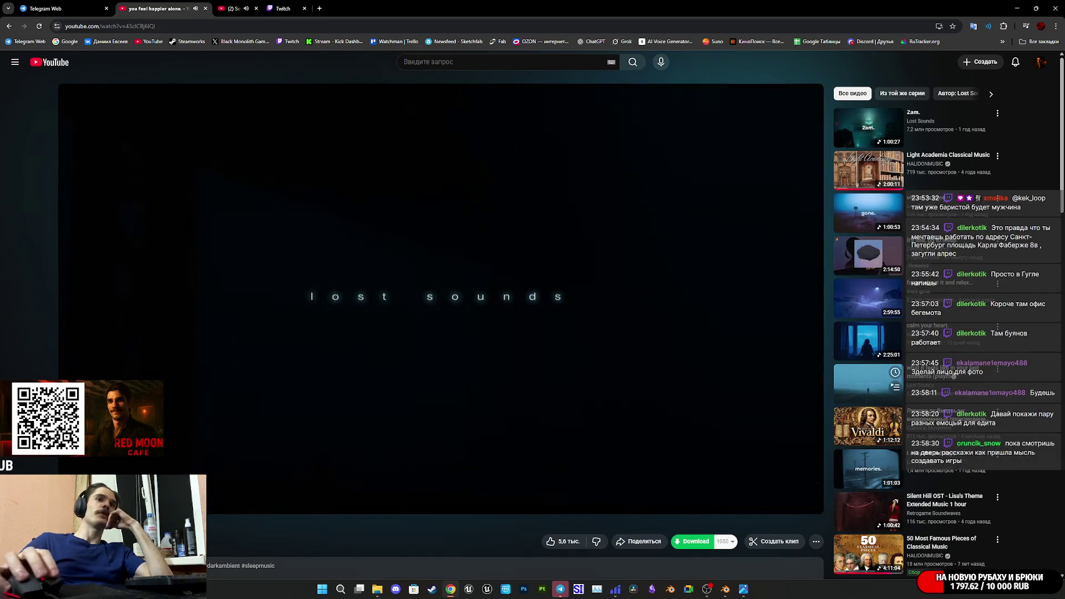
{"action": "left_click", "coordinate": [232, 8]}
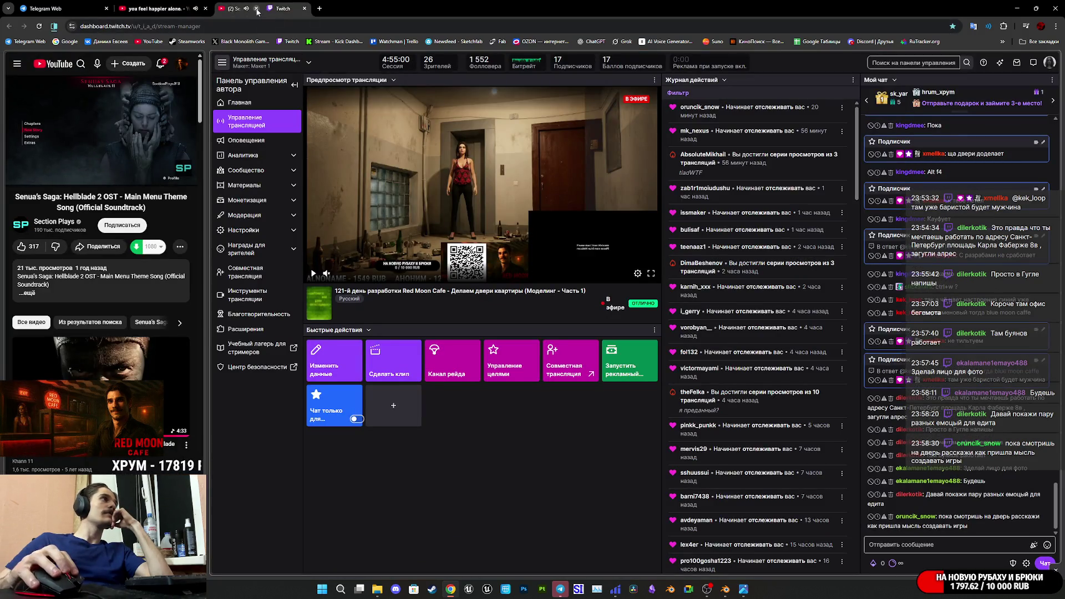
- Close the duplicate '(2) Se…' stream manager tab, leaving the full-width Twitch dashboard
{"action": "left_click", "coordinate": [254, 8]}
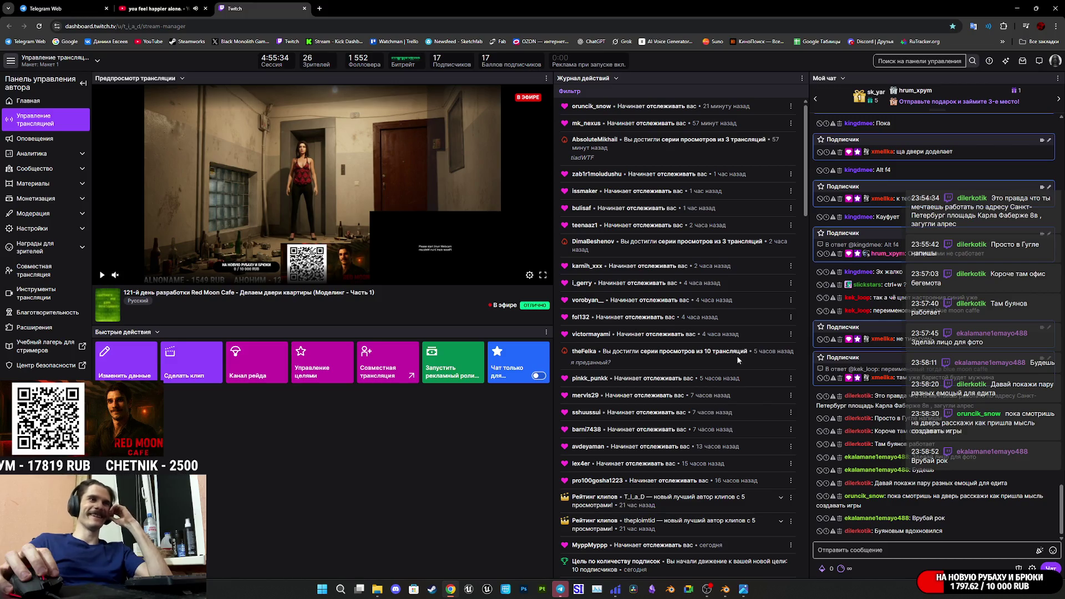
{"action": "mouse_move", "coordinate": [727, 378]}
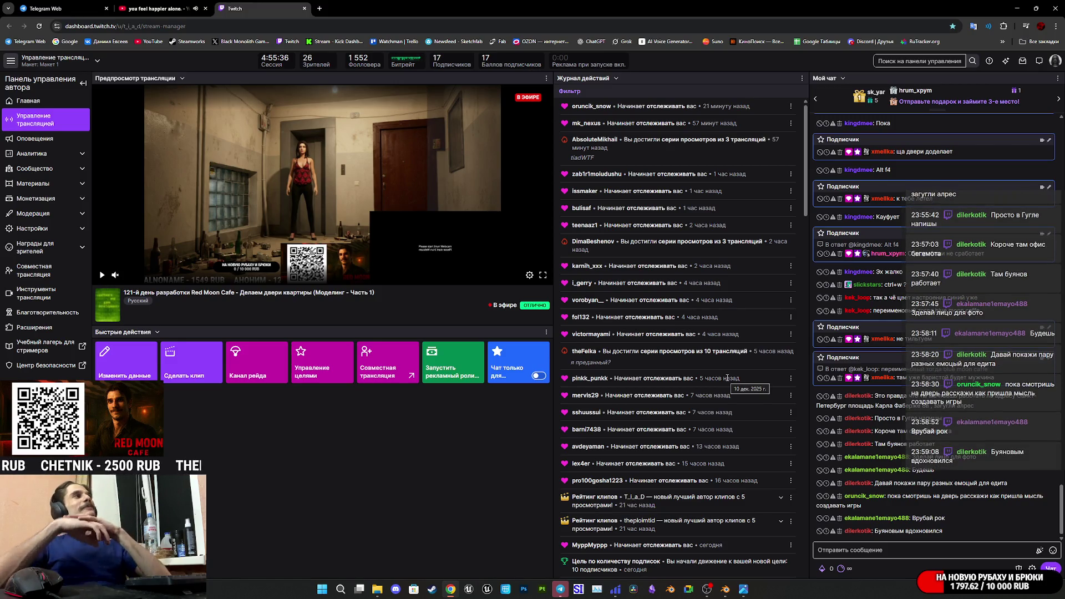